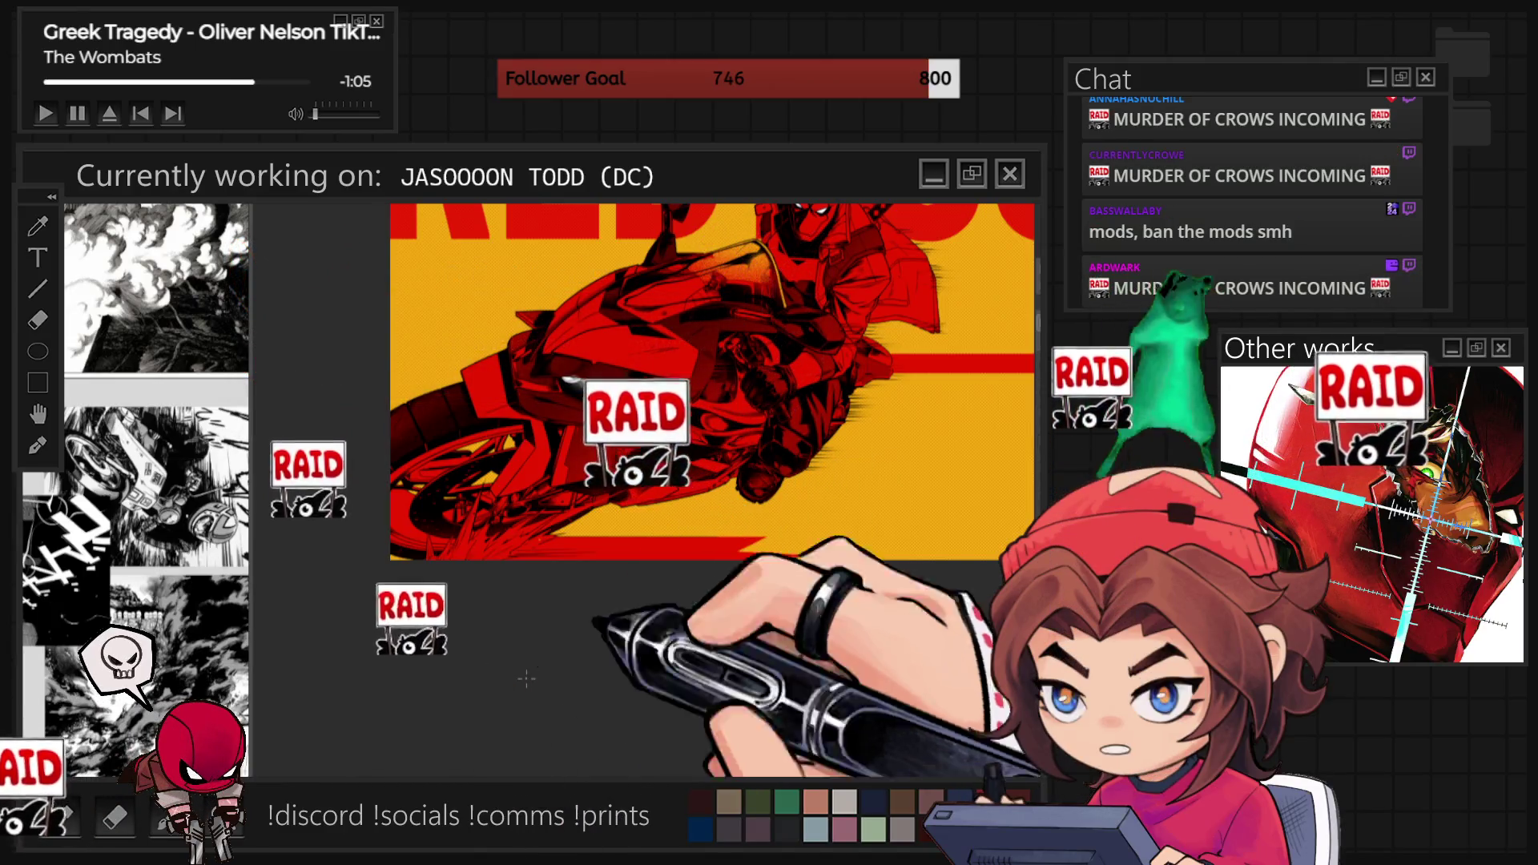
Zoom the canvas in on the front of the red motorcycle.
{"action": "scroll", "coordinate": [624, 636], "scroll_direction": "up", "scroll_amount": 2}
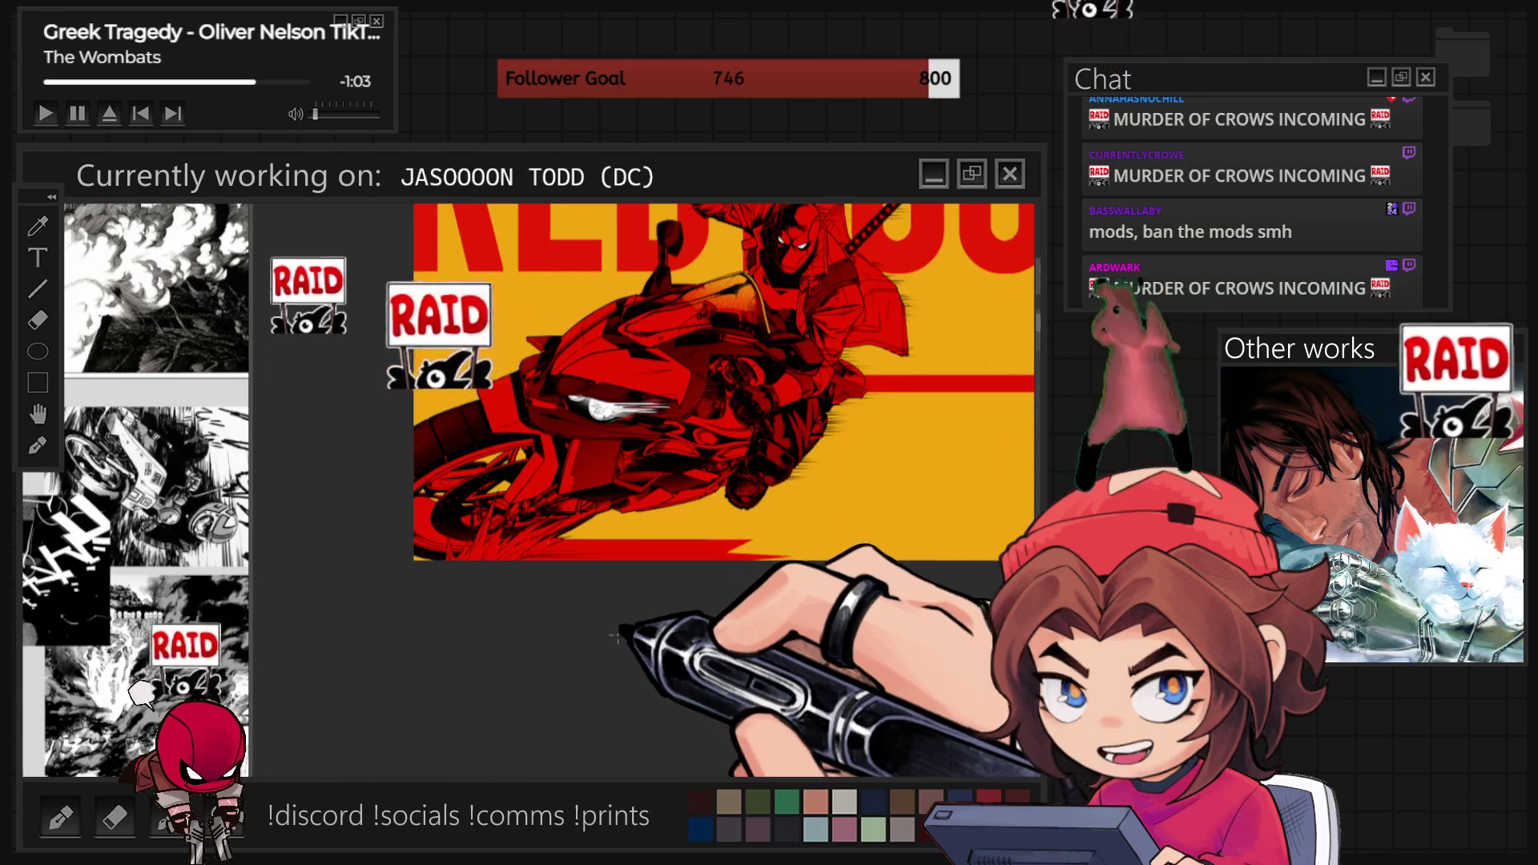
{"action": "scroll", "coordinate": [624, 636], "scroll_direction": "up", "scroll_amount": 3}
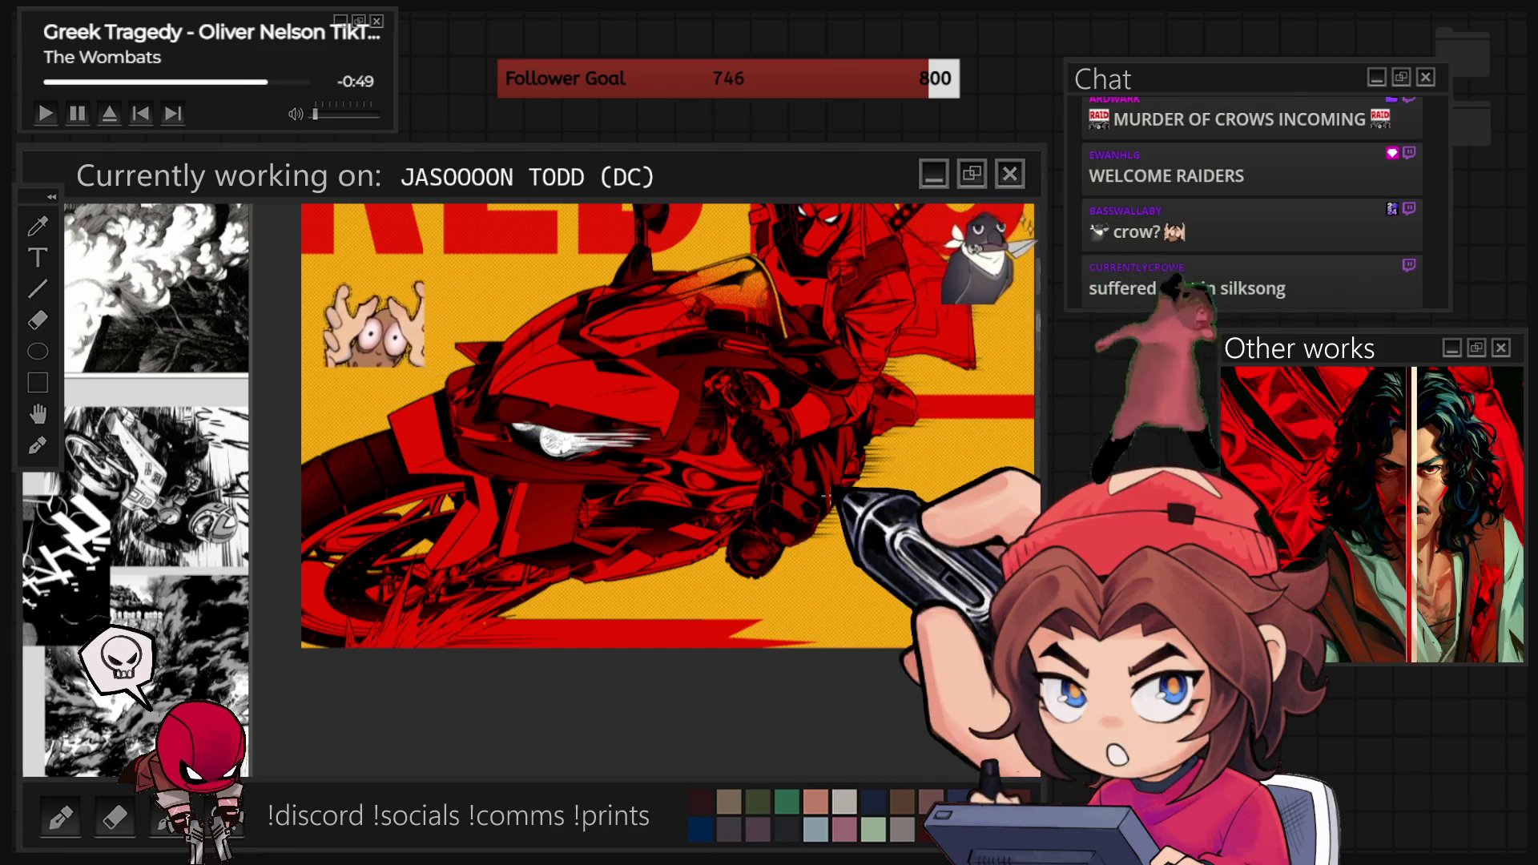
Zoom out to the full RED HOOD piece, then magnify the bike's lower body and front wheel.
{"action": "key", "text": "ctrl+minus"}
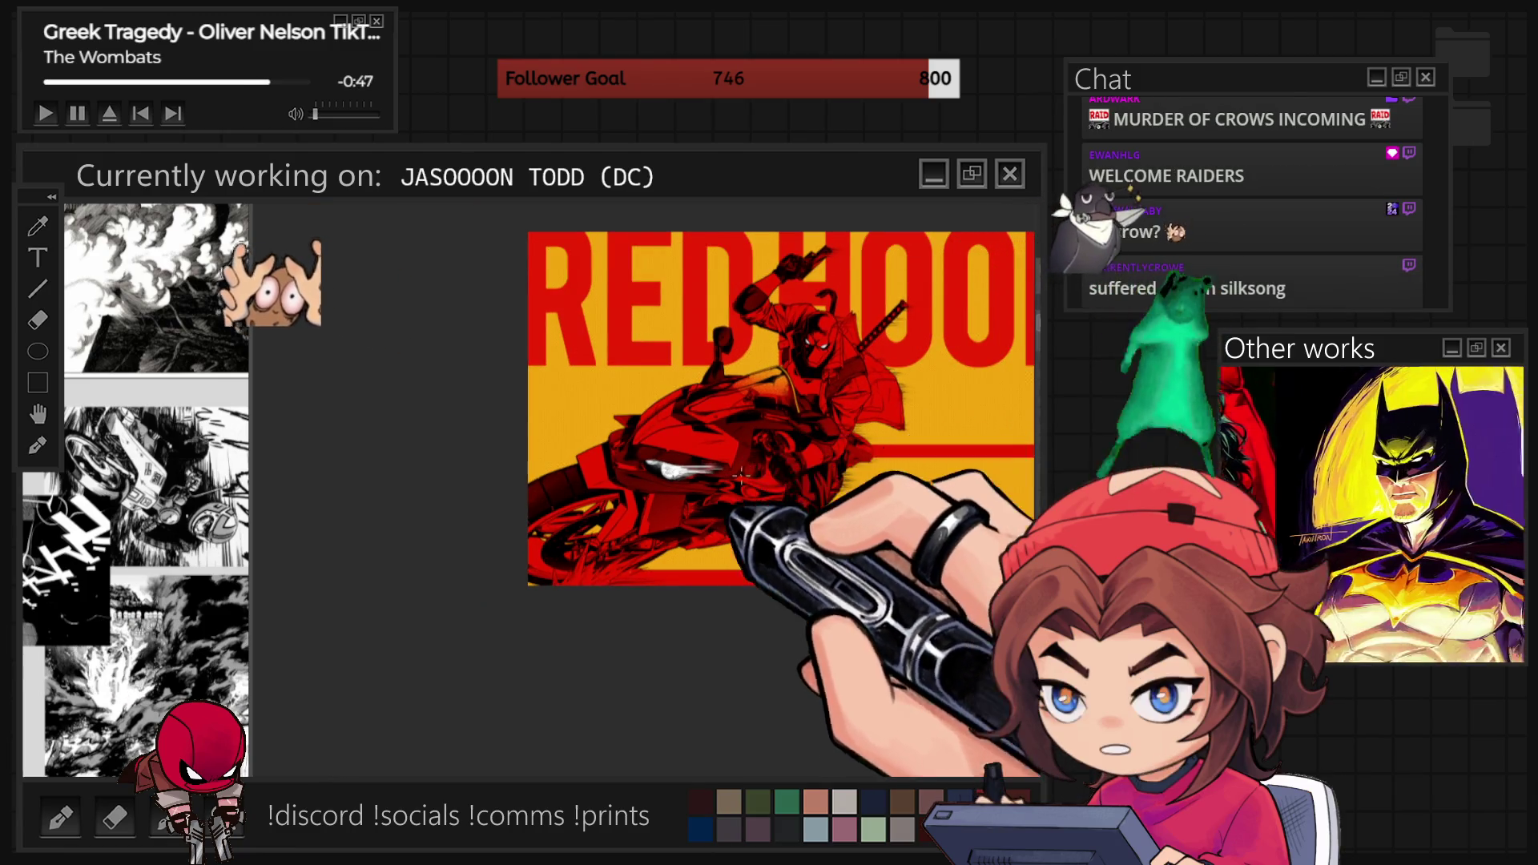
{"action": "key", "text": "ctrl+plus"}
{"action": "key", "text": "ctrl+plus"}
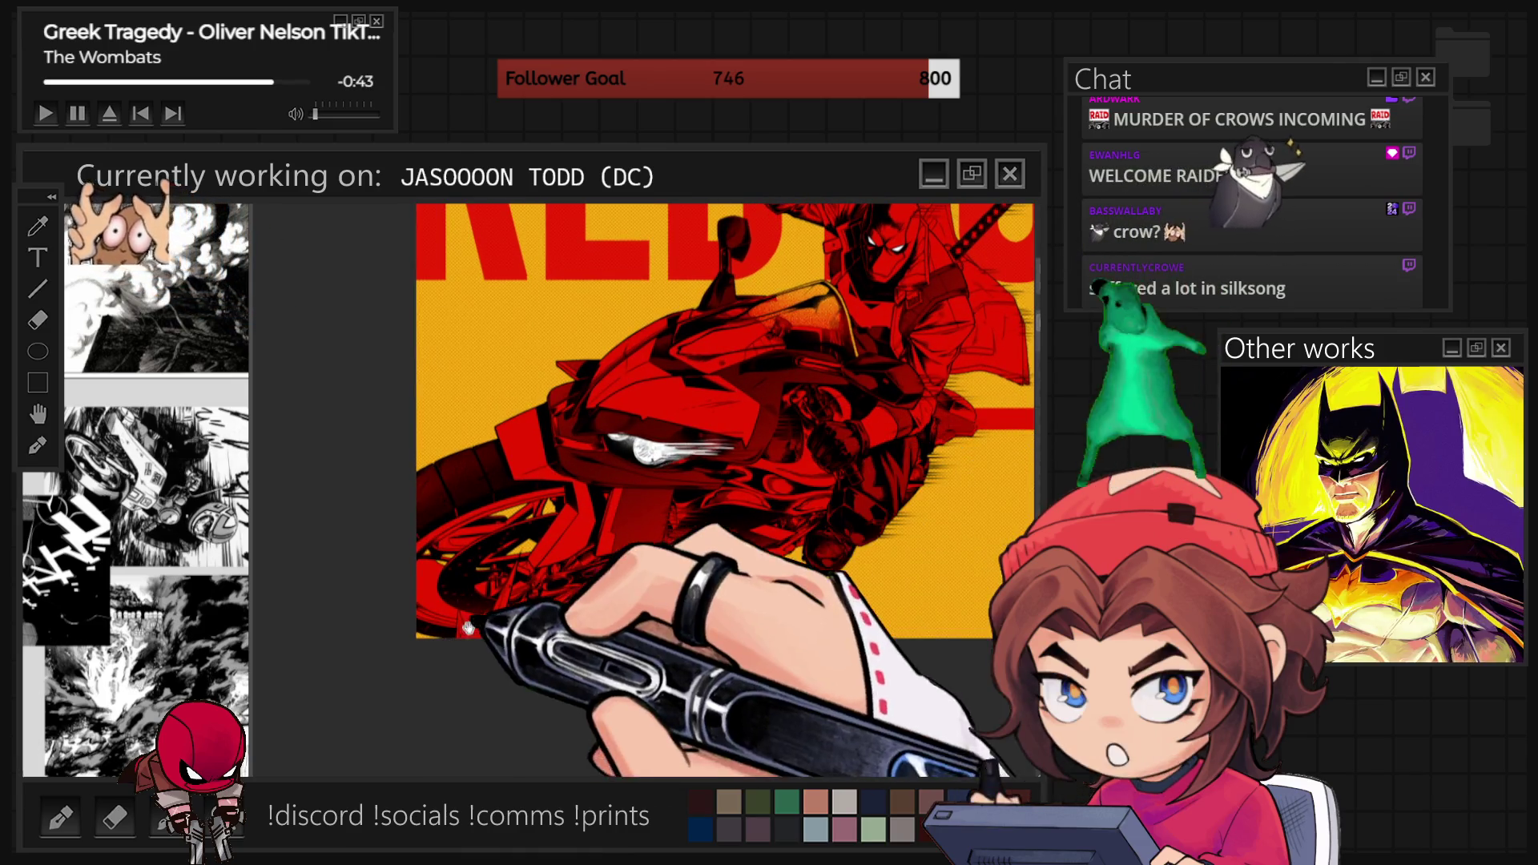
{"action": "key", "text": "ctrl+plus"}
{"action": "key", "text": "ctrl+plus"}
{"action": "key", "text": "ctrl+plus"}
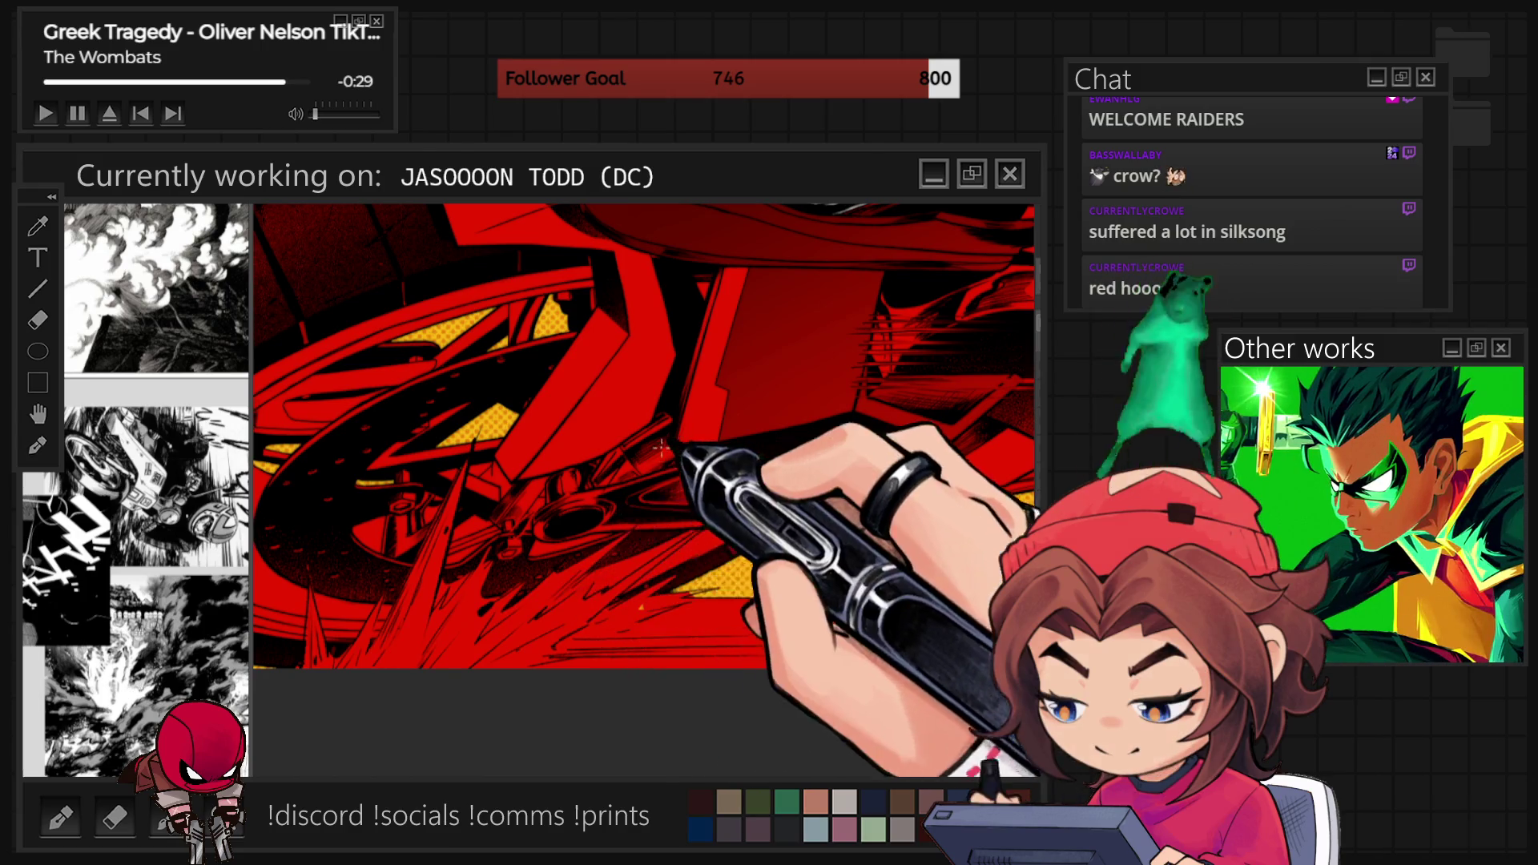
{"action": "scroll", "coordinate": [443, 492], "scroll_direction": "down", "scroll_amount": 5}
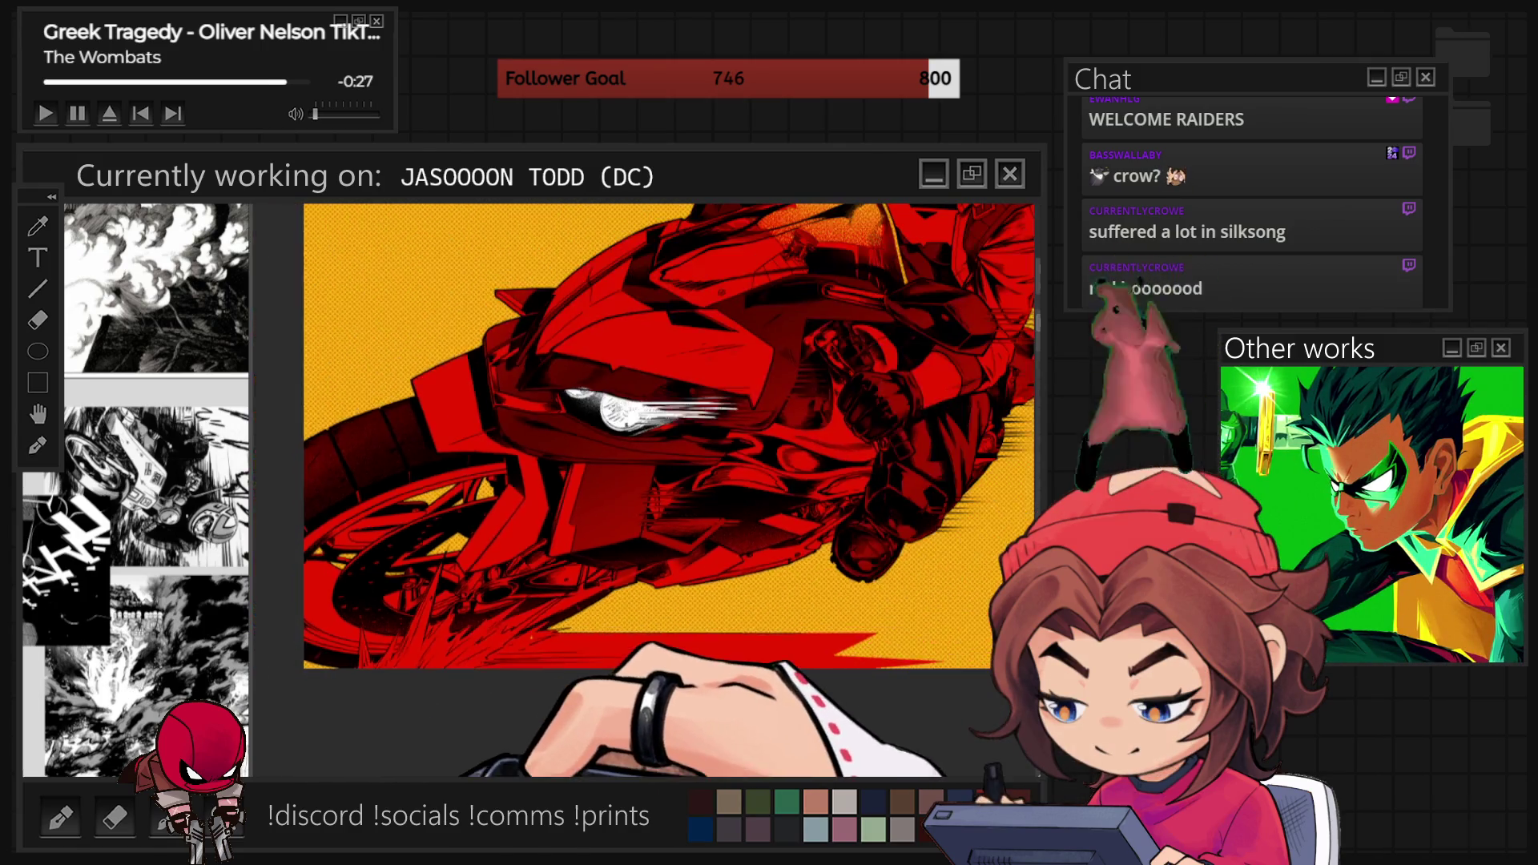
{"action": "scroll", "coordinate": [801, 590], "scroll_direction": "up", "scroll_amount": 2}
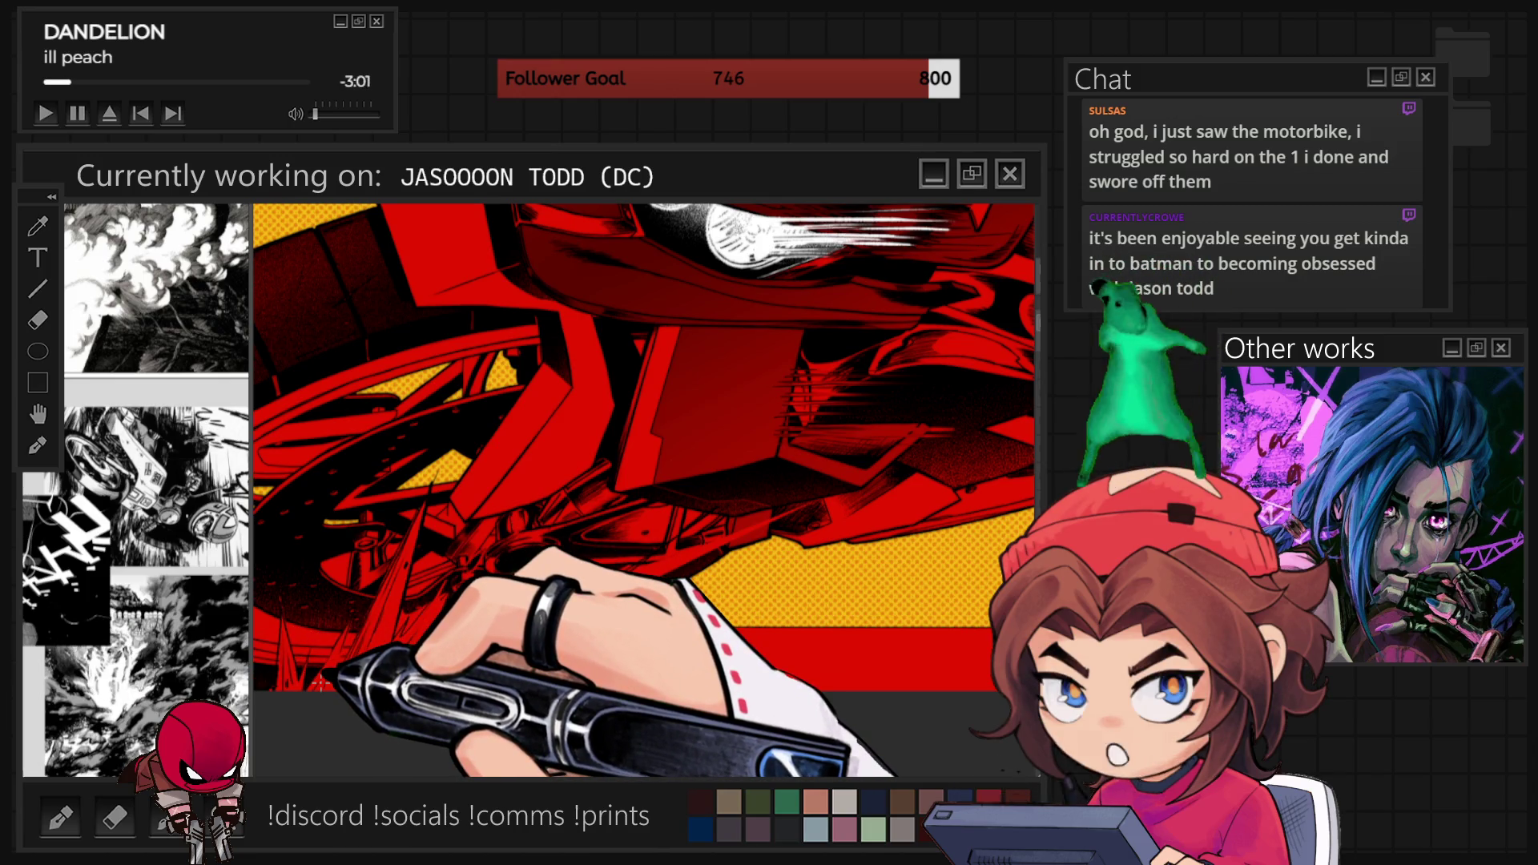
{"action": "scroll", "coordinate": [527, 681], "scroll_direction": "down", "scroll_amount": 5}
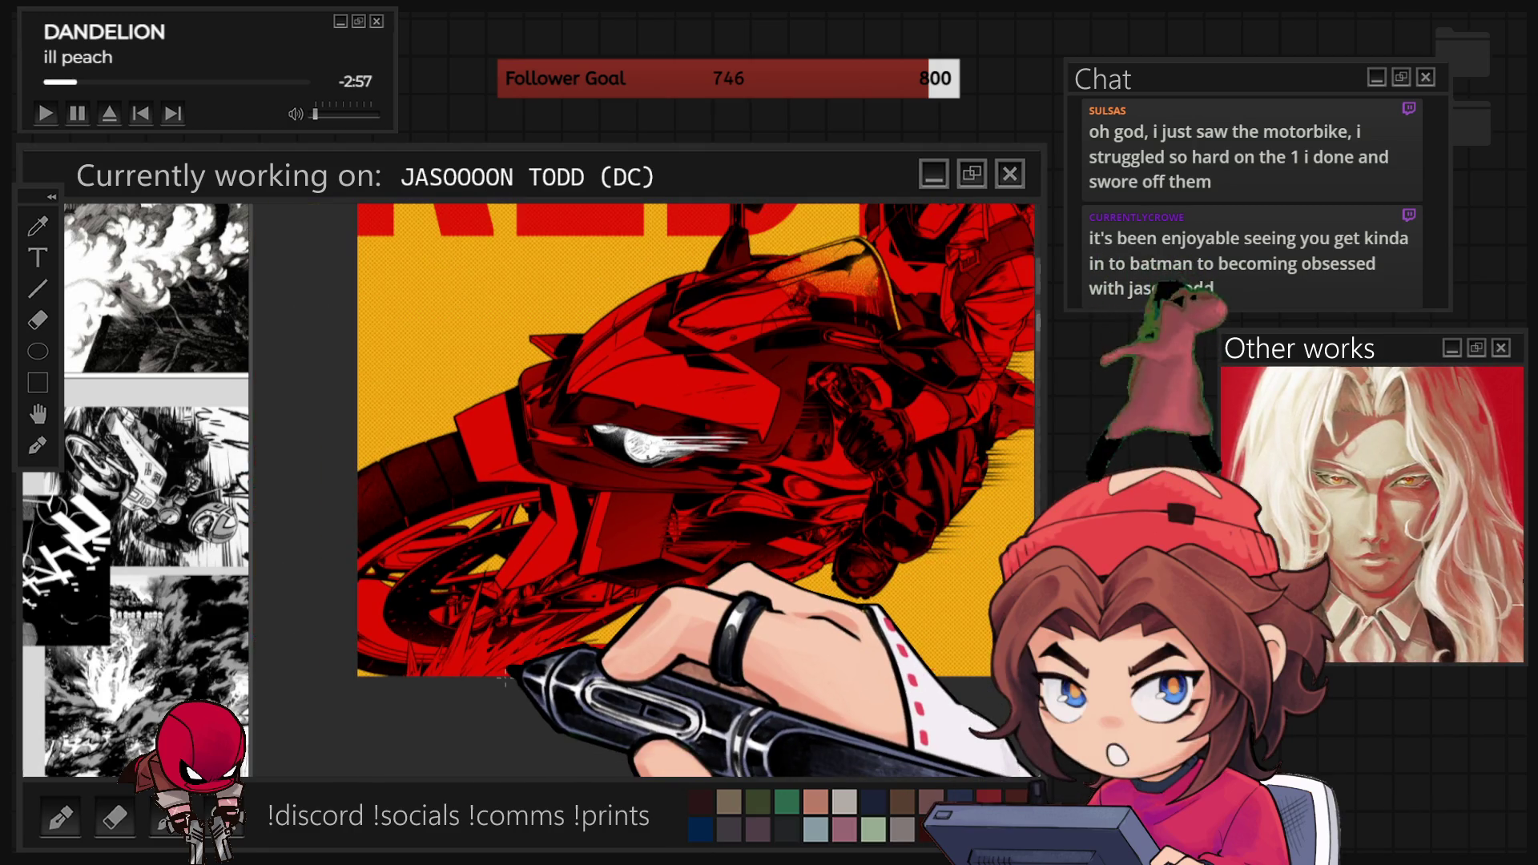
Draw a straight horizontal light streak across the lower red band, then zoom out to the full canvas.
{"action": "scroll", "coordinate": [621, 705], "scroll_direction": "up", "scroll_amount": 5}
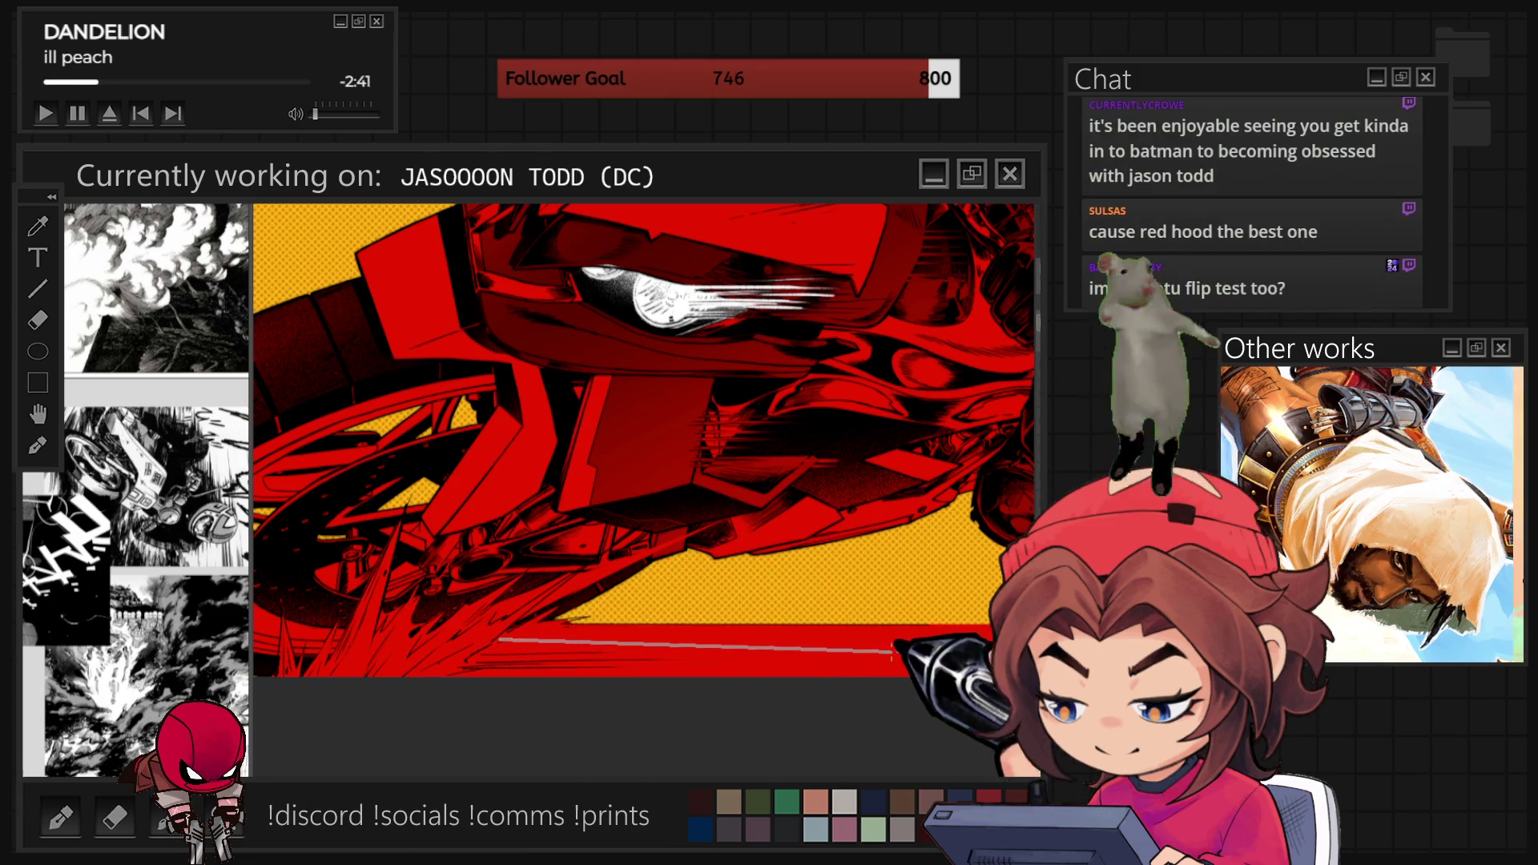
{"action": "left_click_drag", "start_coordinate": [498, 638], "coordinate": [910, 638]}
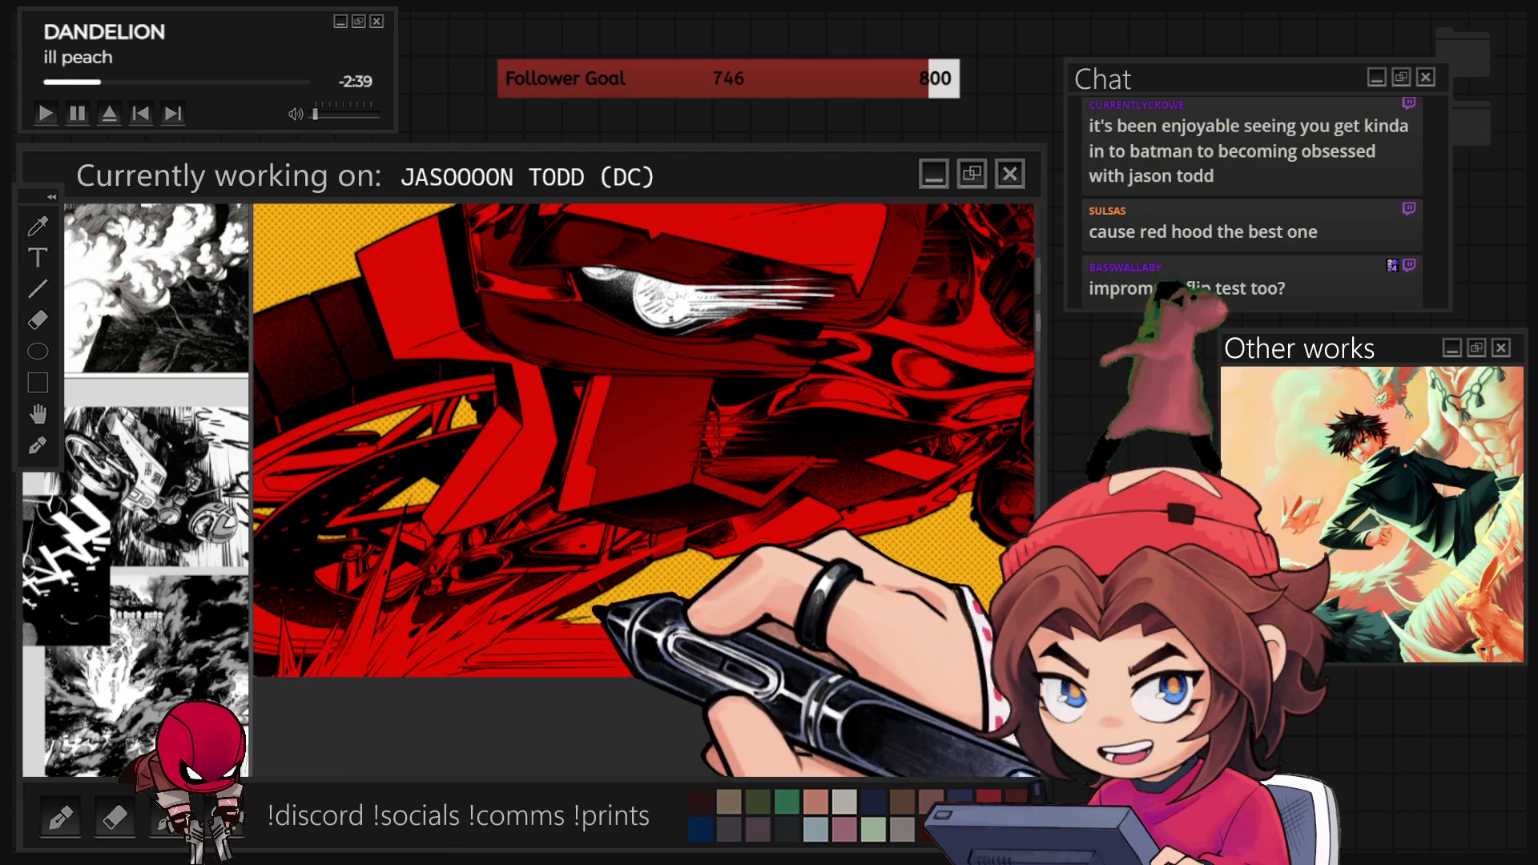
{"action": "scroll", "coordinate": [738, 651], "scroll_direction": "down", "scroll_amount": 10}
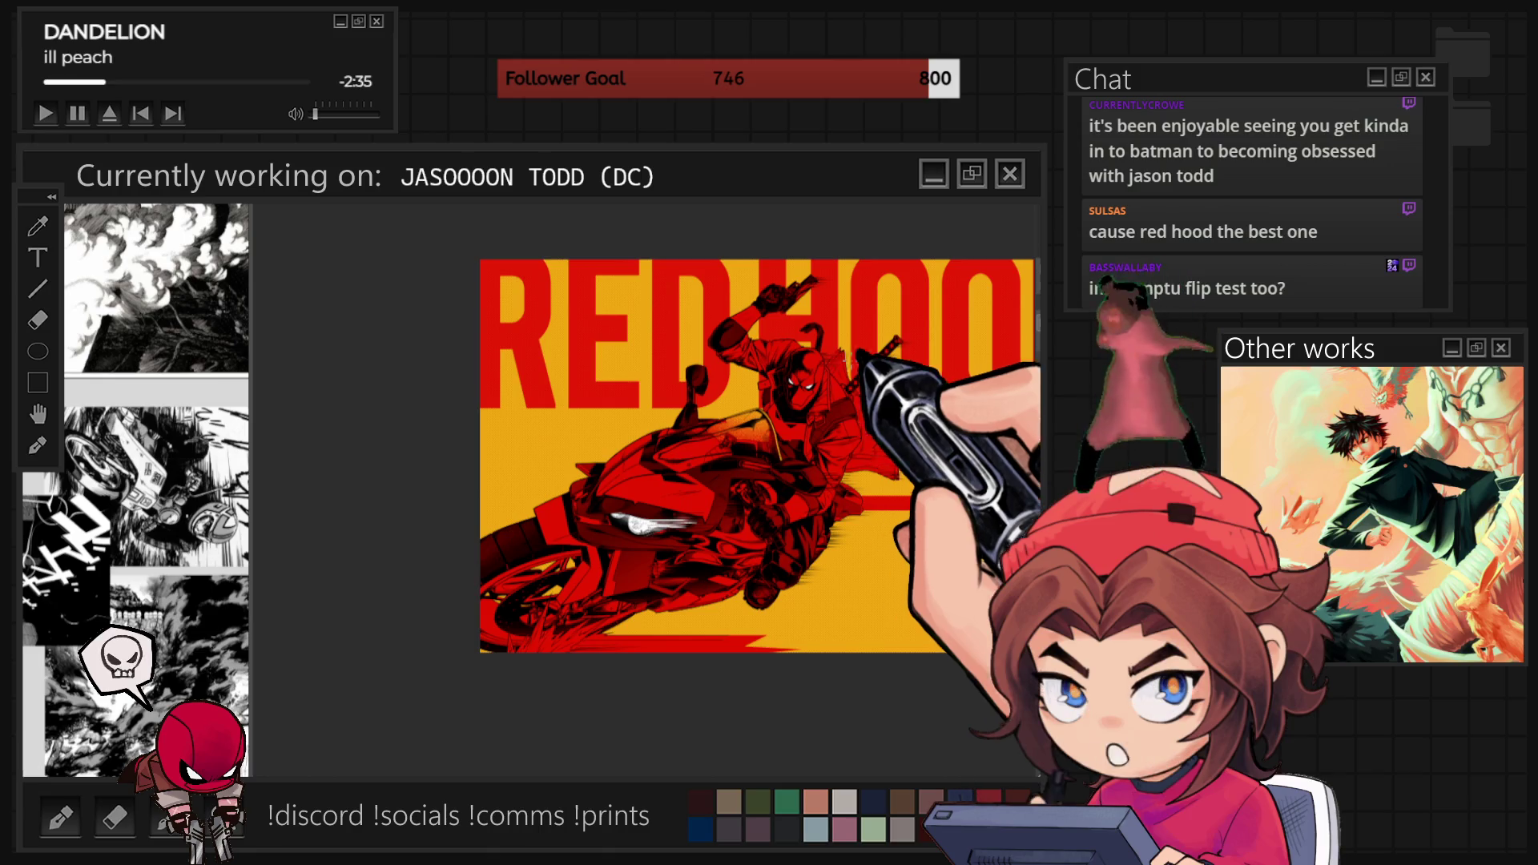
{"action": "key", "text": "m"}
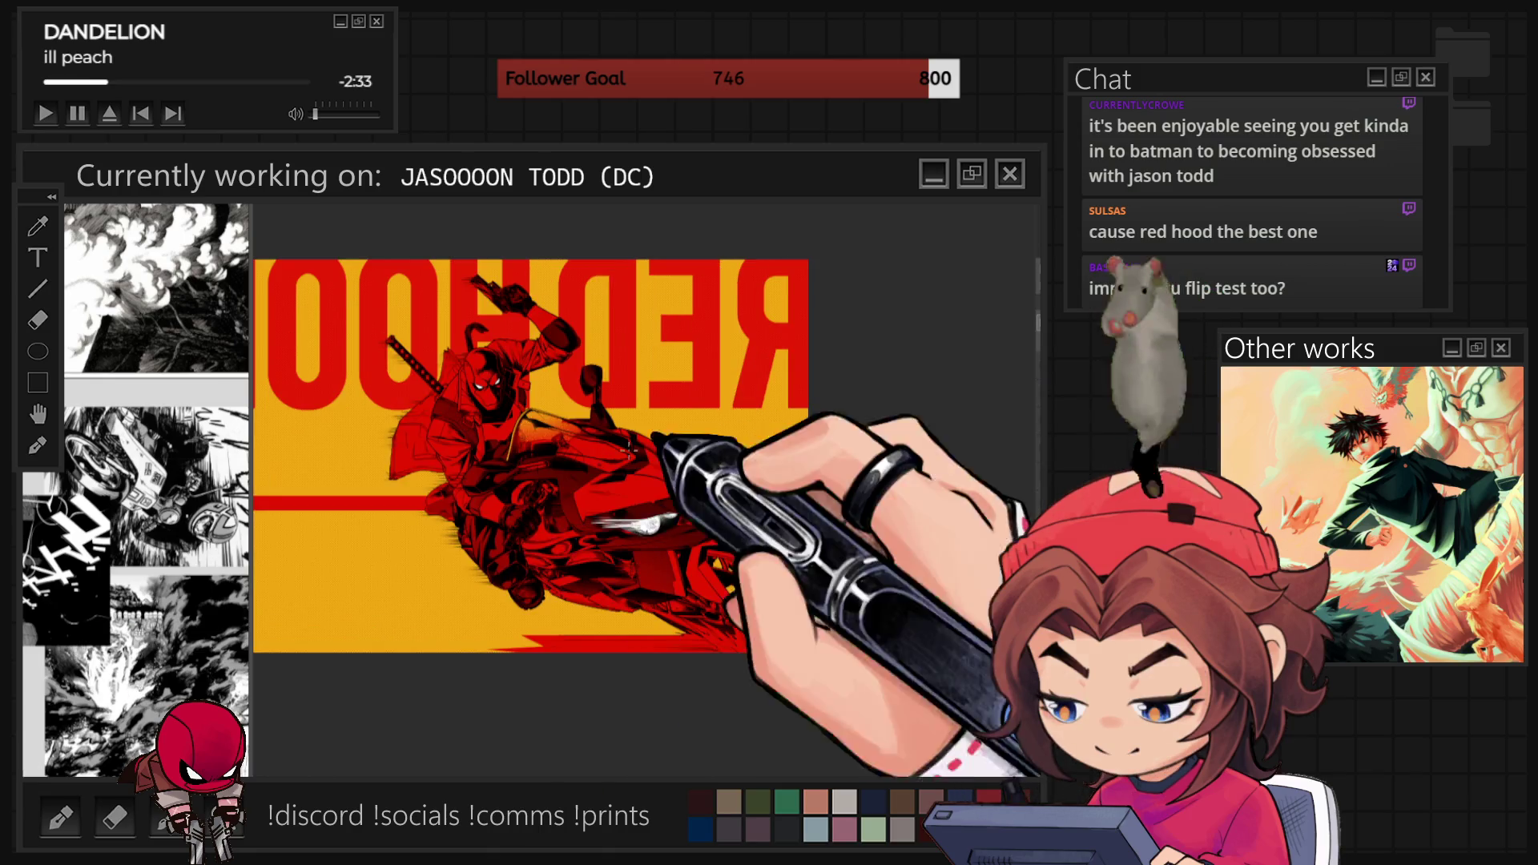
{"action": "scroll", "coordinate": [584, 449], "scroll_direction": "up", "scroll_amount": 1}
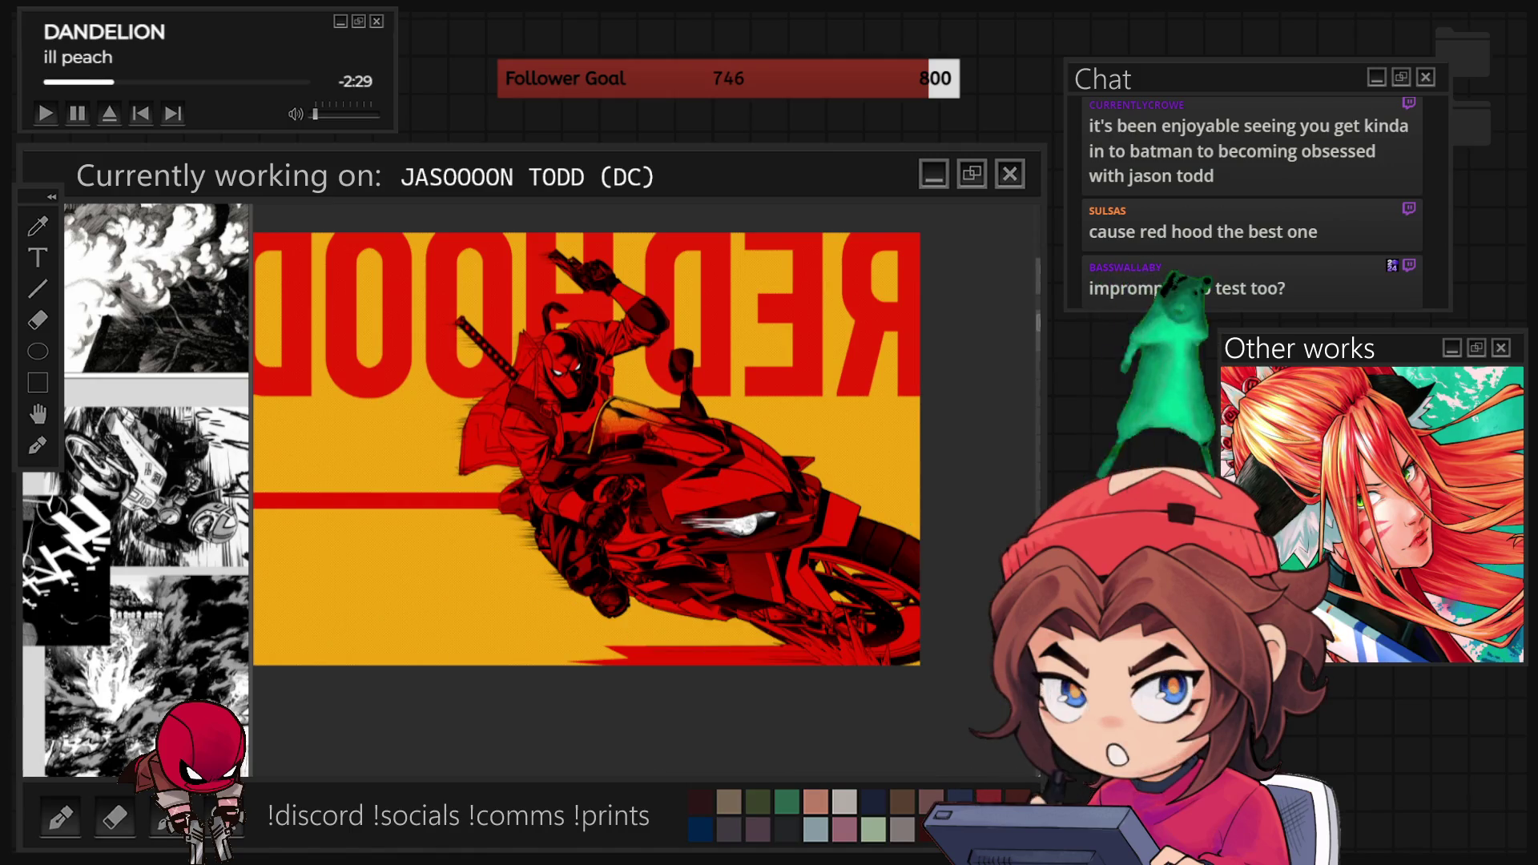
{"action": "key", "text": "m"}
{"action": "key", "text": "ctrl+comma"}
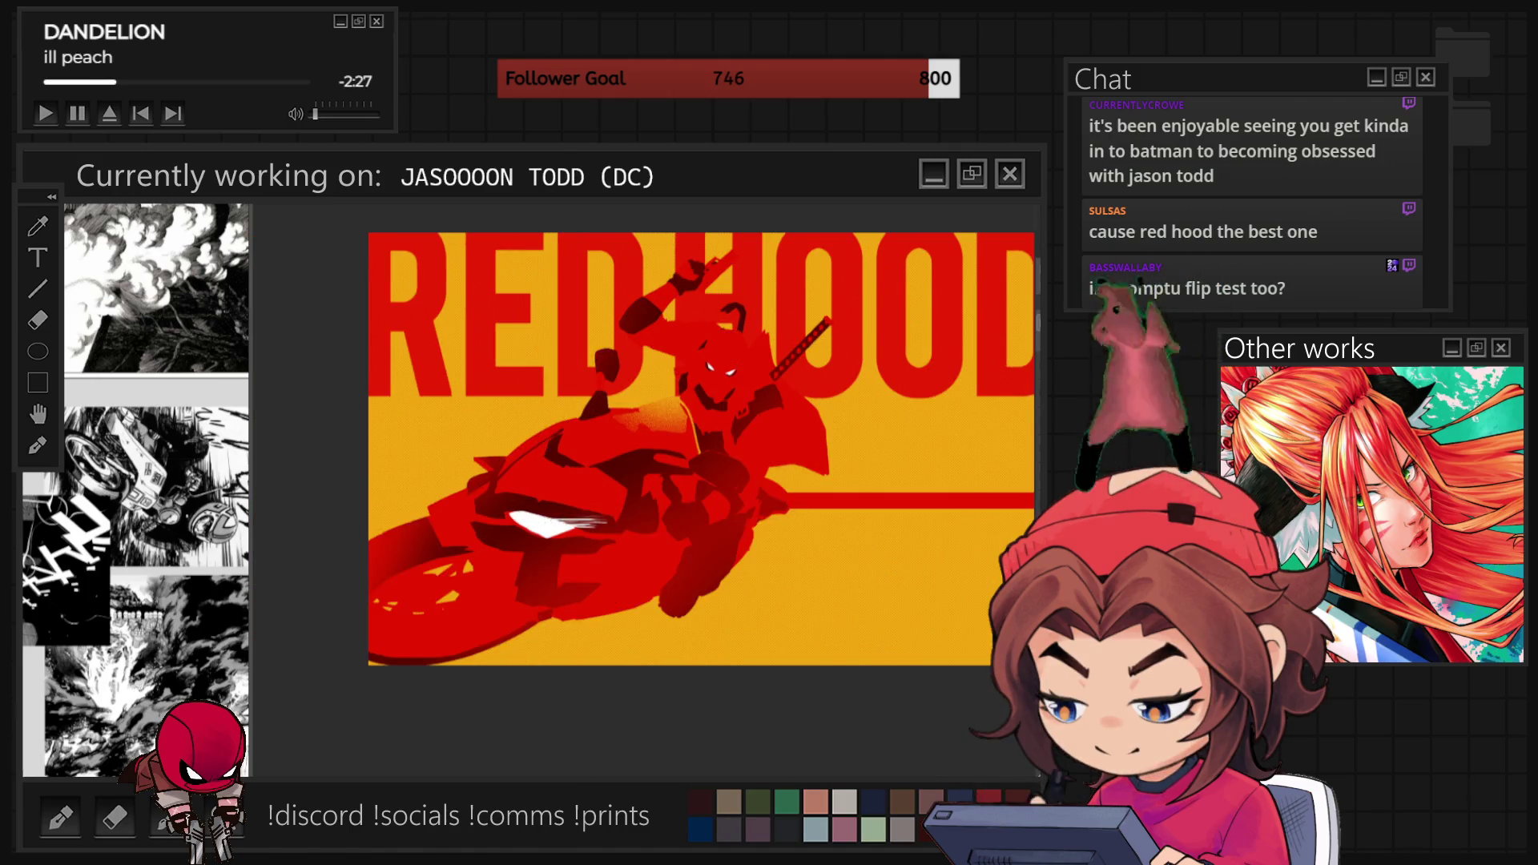
{"action": "key", "text": "ctrl+comma"}
{"action": "key", "text": "plus"}
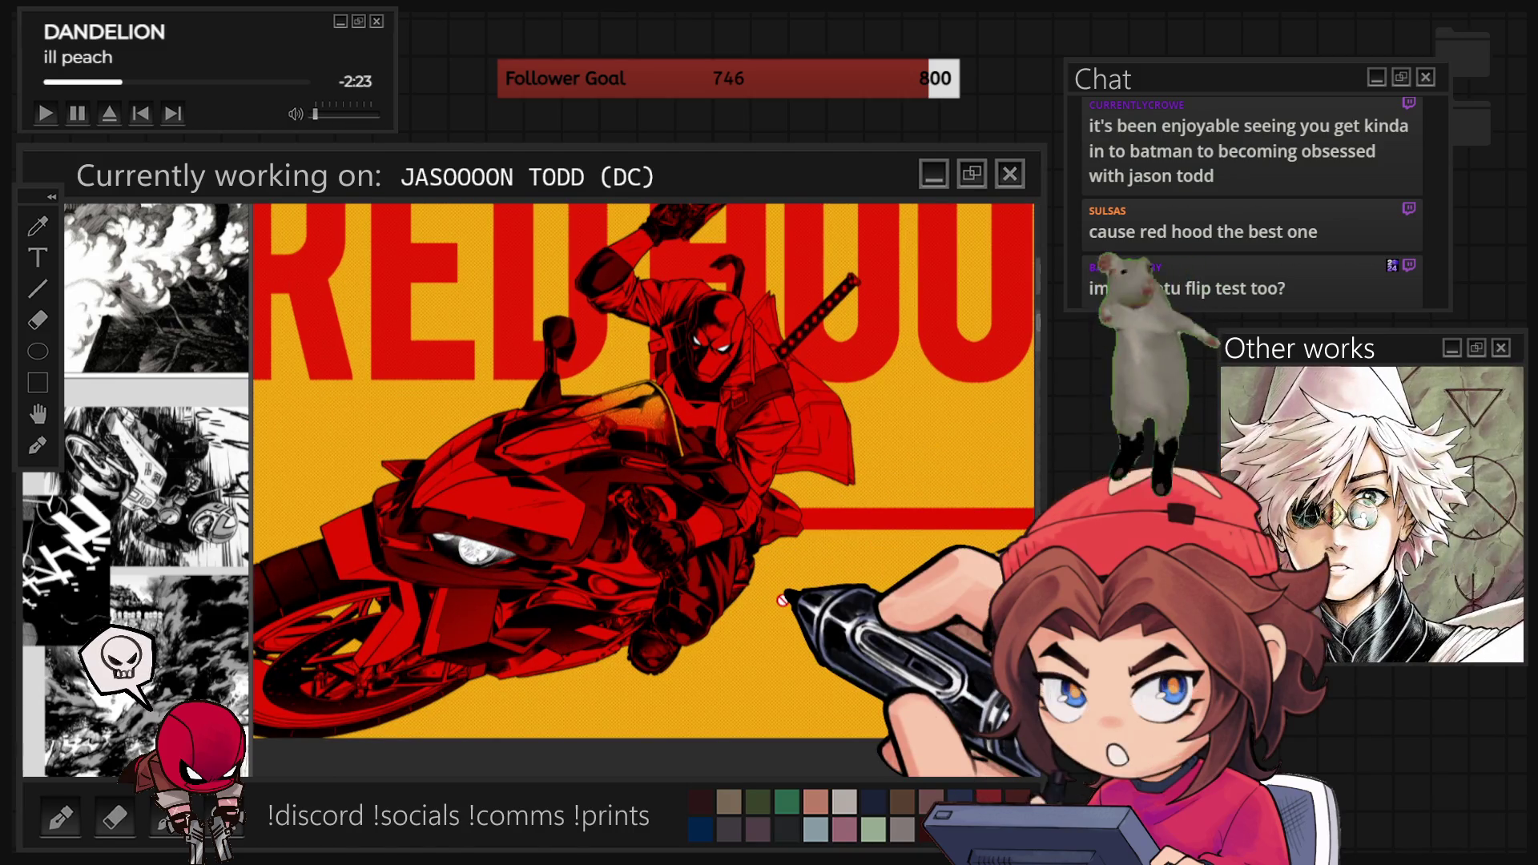
{"action": "key", "text": "plus"}
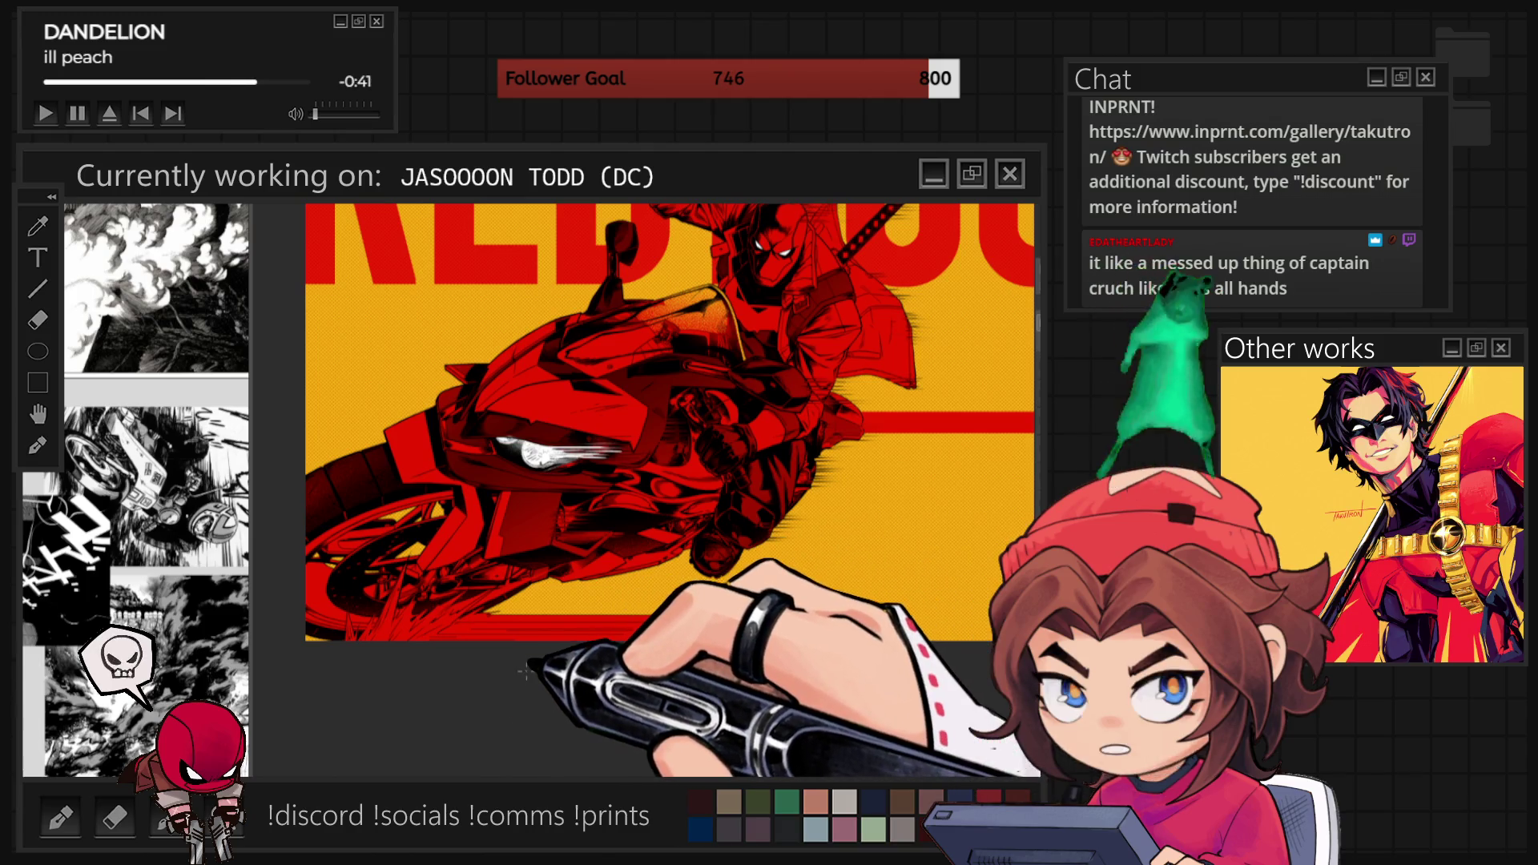
{"action": "scroll", "coordinate": [335, 651], "scroll_direction": "up", "scroll_amount": 5}
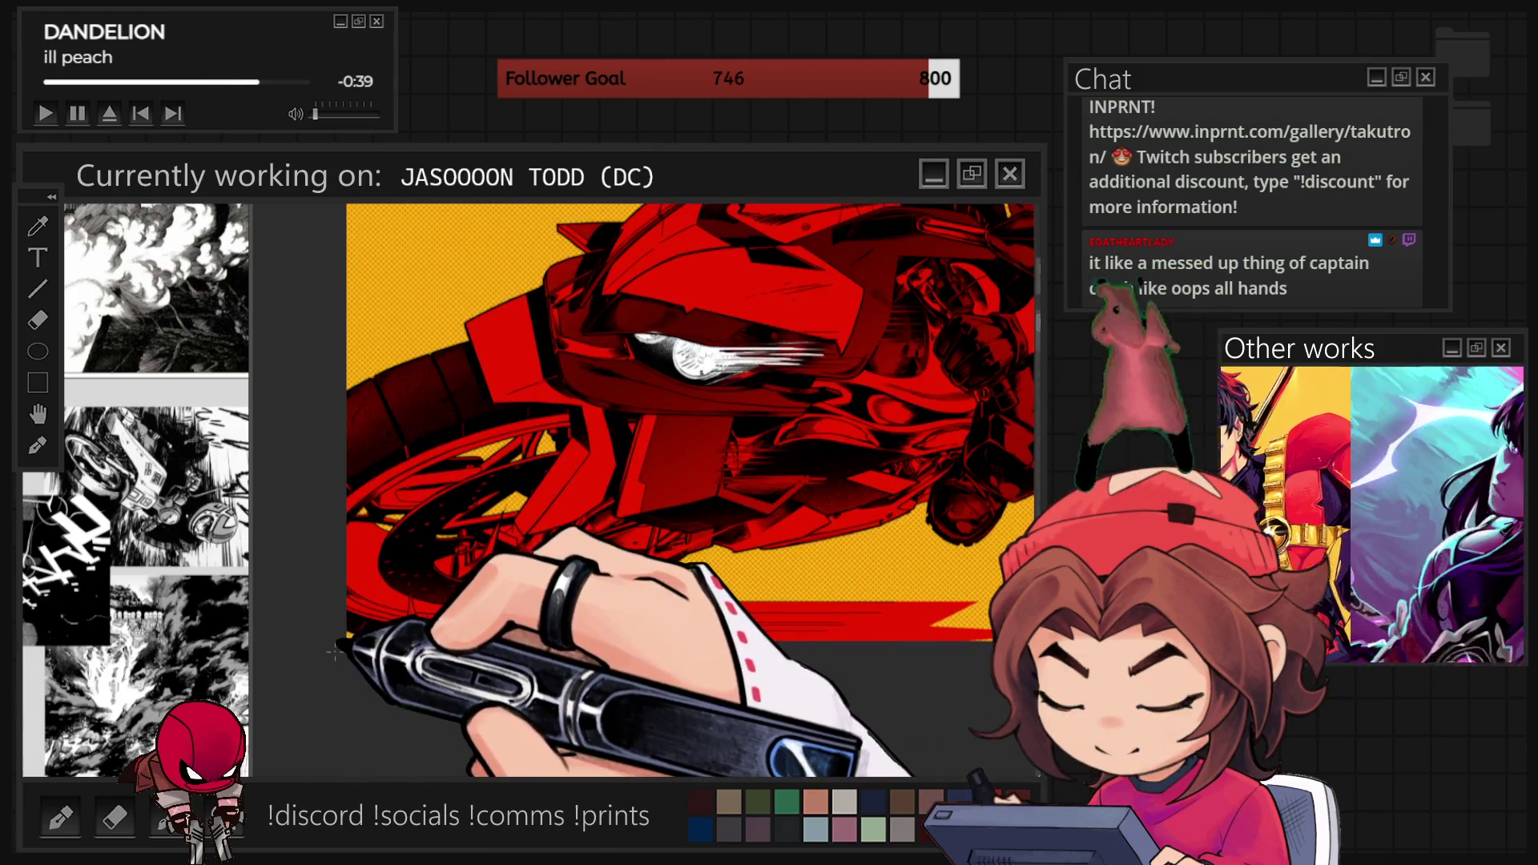
Zoom around the front wheel and rotate the canvas to a comfortable drawing angle.
{"action": "scroll", "coordinate": [335, 650], "scroll_direction": "down", "scroll_amount": 3}
{"action": "scroll", "coordinate": [619, 659], "scroll_direction": "up", "scroll_amount": 3}
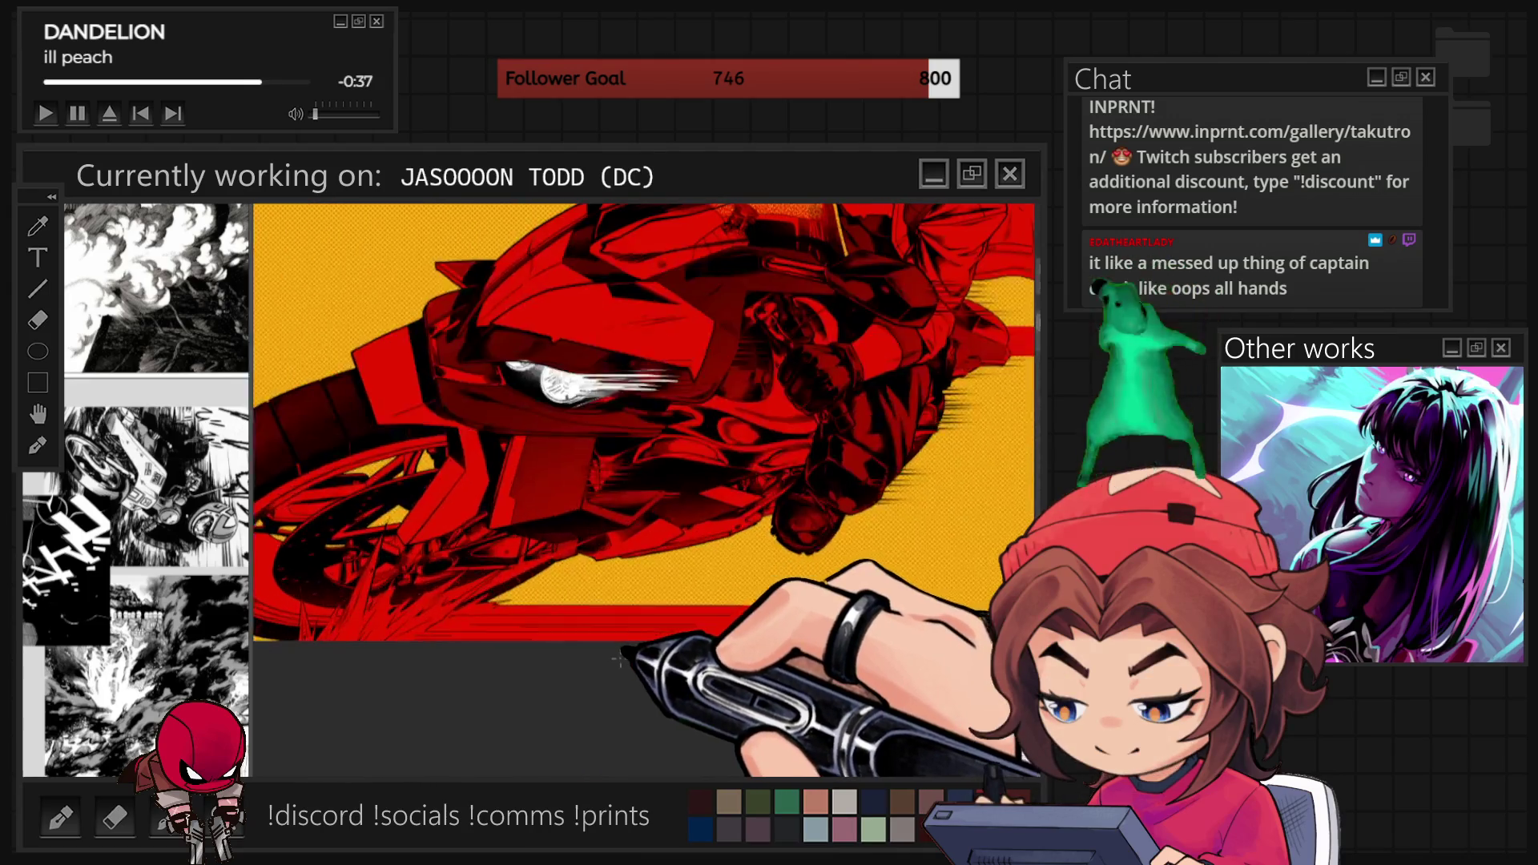
{"action": "scroll", "coordinate": [428, 659], "scroll_direction": "up", "scroll_amount": 3}
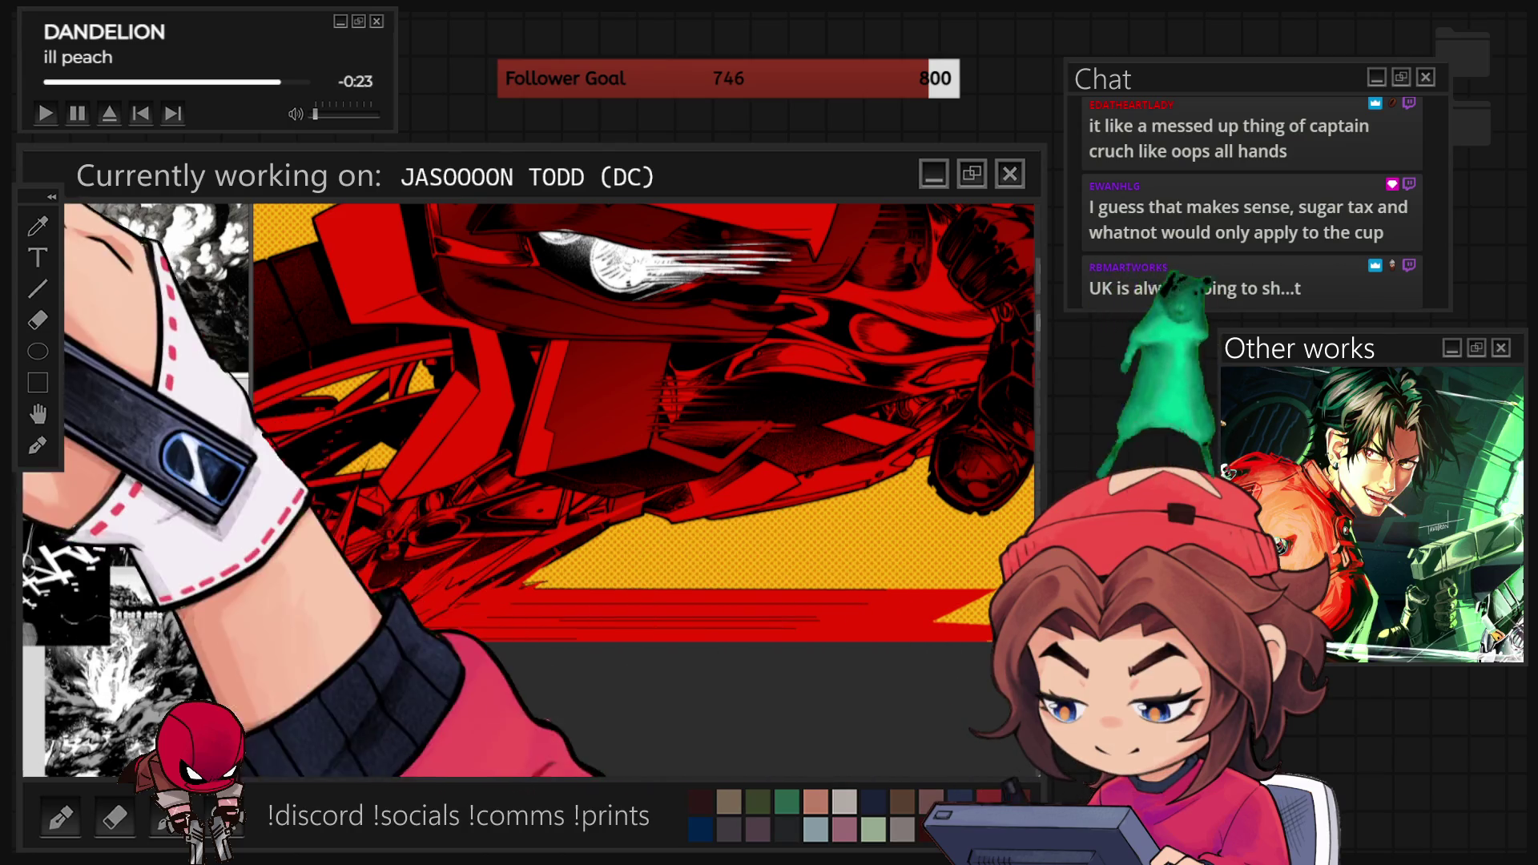
{"action": "scroll", "coordinate": [641, 417], "scroll_direction": "down", "scroll_amount": 2}
{"action": "scroll", "coordinate": [493, 659], "scroll_direction": "down", "scroll_amount": 3}
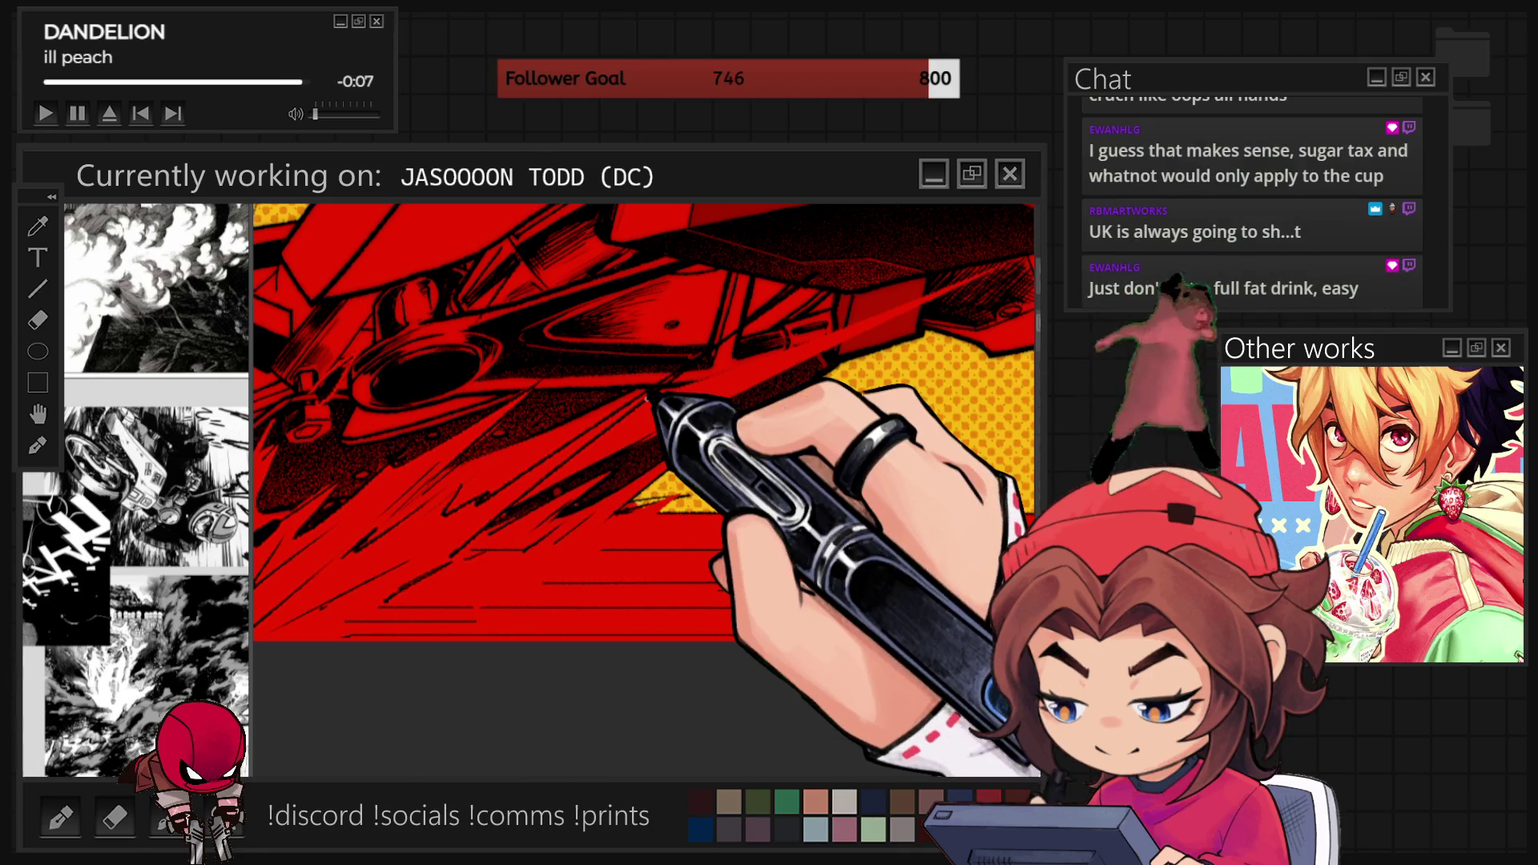
{"action": "scroll", "coordinate": [642, 398], "scroll_direction": "down", "scroll_amount": 2}
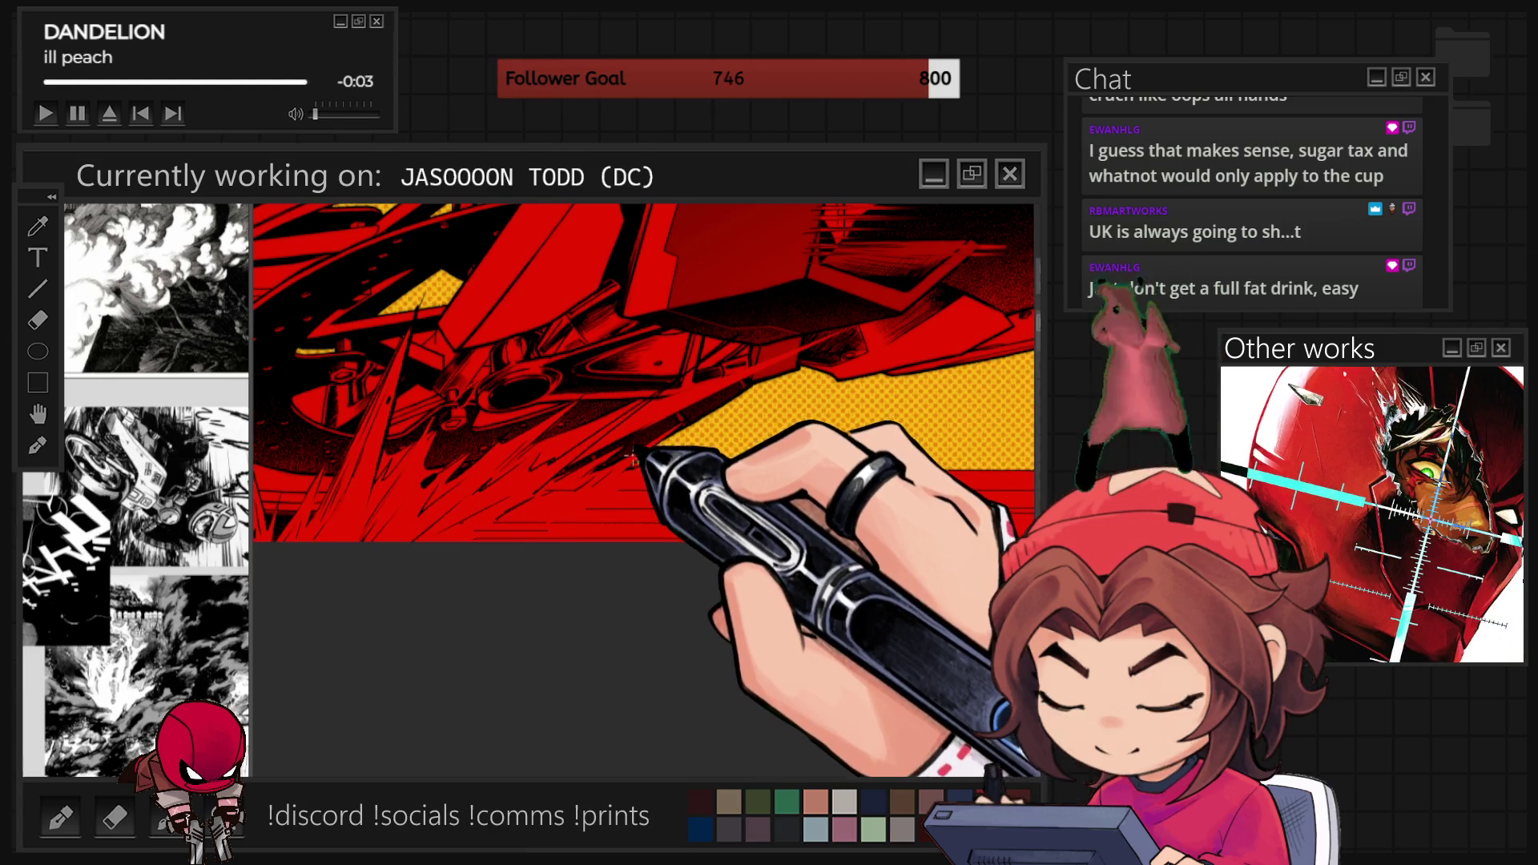
{"action": "mouse_move", "coordinate": [650, 517]}
{"action": "left_mouse_down"}
{"action": "mouse_move", "coordinate": [636, 548]}
{"action": "mouse_move", "coordinate": [713, 526]}
{"action": "mouse_move", "coordinate": [660, 475]}
{"action": "left_mouse_up"}
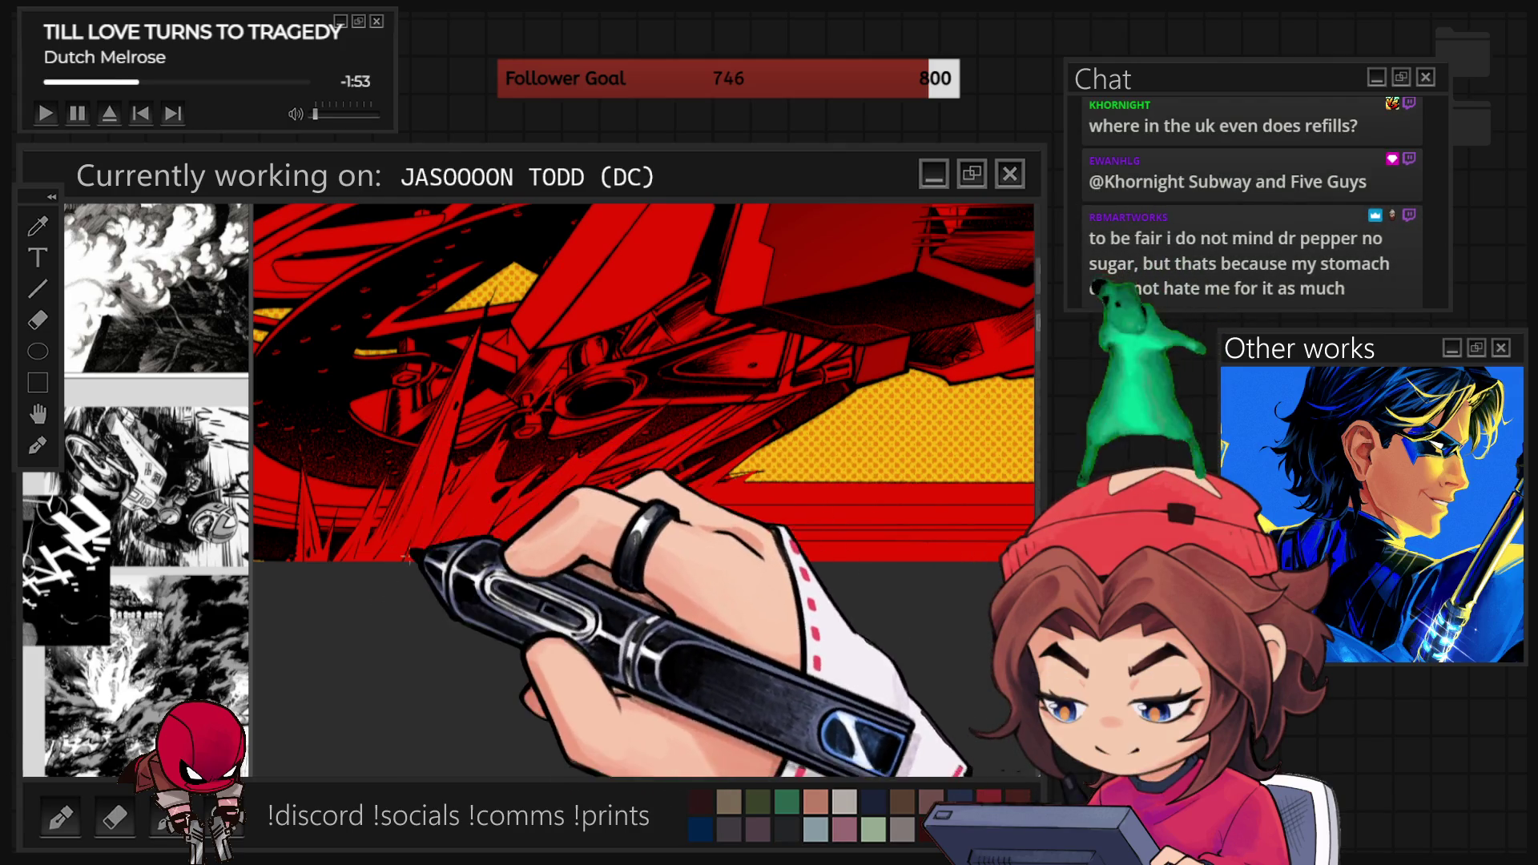
{"action": "scroll", "coordinate": [461, 502], "scroll_direction": "down", "scroll_amount": 1}
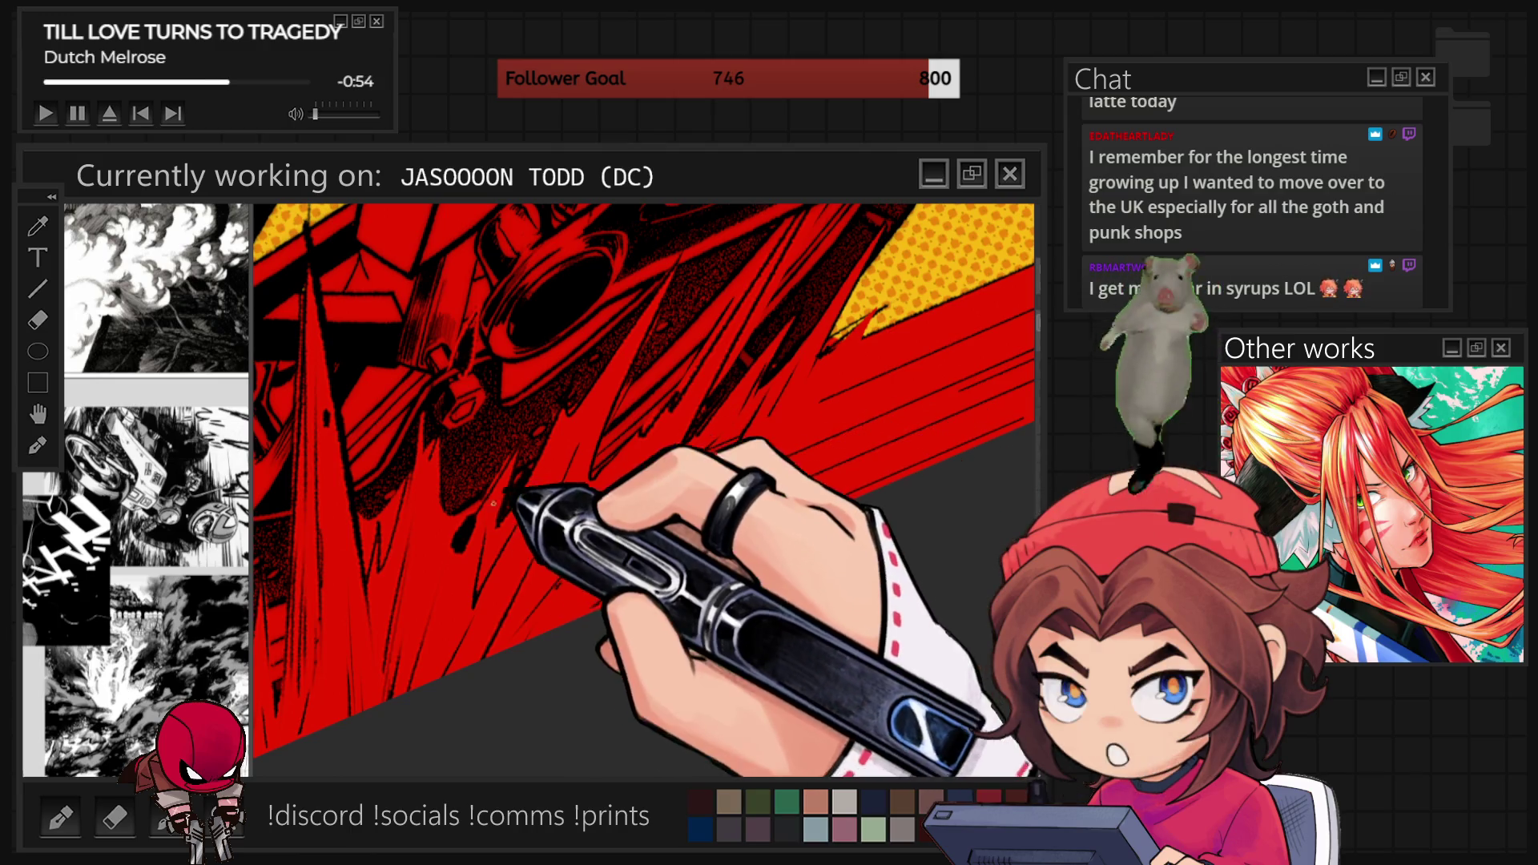
Sample red from the artwork with the eyedropper and paint jagged speed spikes around the wheel.
{"action": "left_click", "coordinate": [454, 587], "text": "ctrl"}
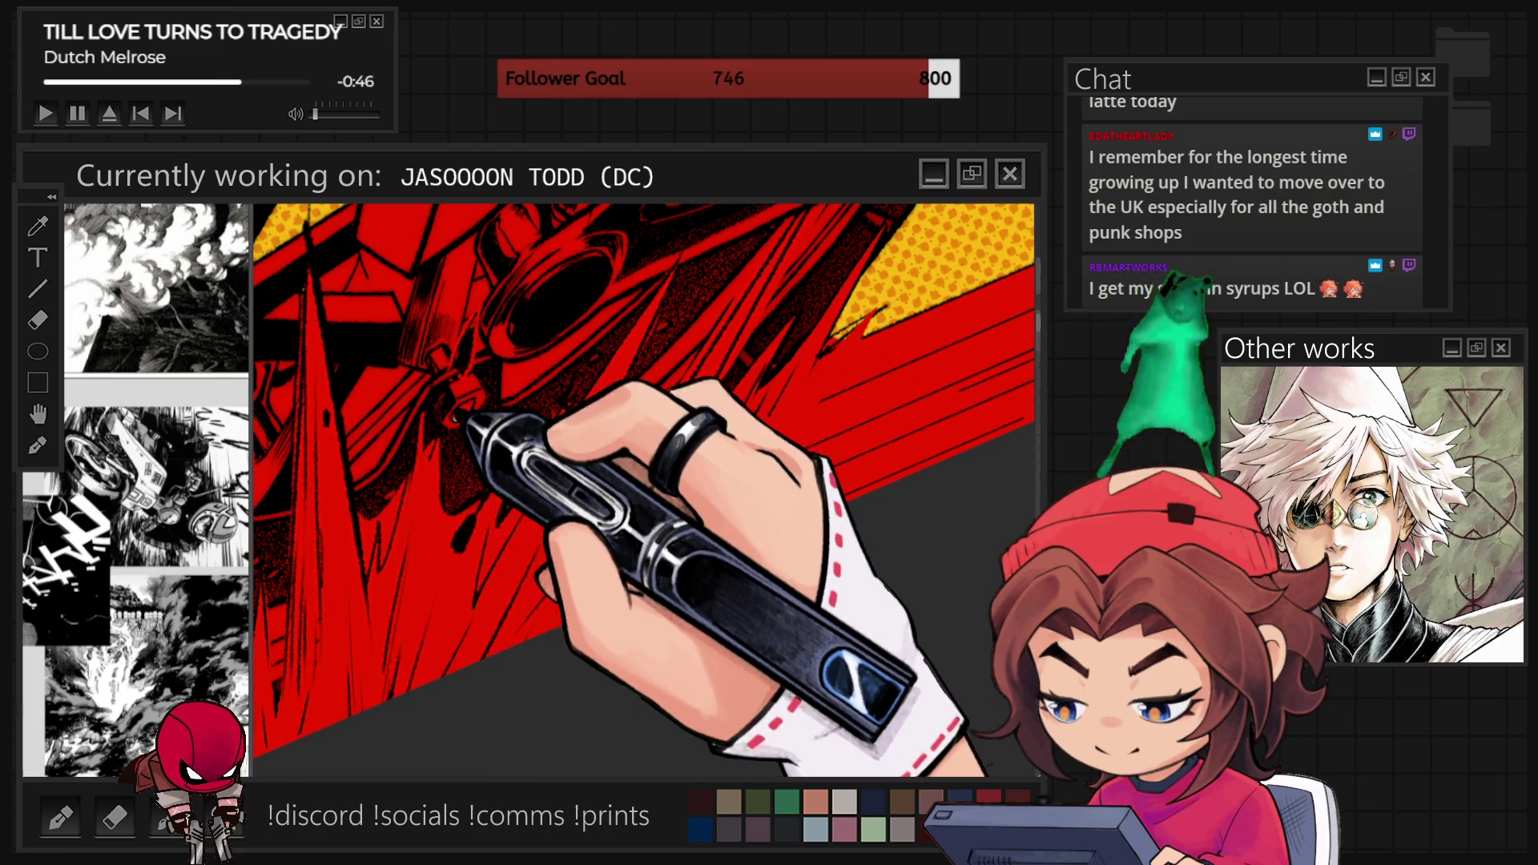
{"action": "scroll", "coordinate": [687, 677], "scroll_direction": "down", "scroll_amount": 2}
{"action": "scroll", "coordinate": [687, 677], "scroll_direction": "up", "scroll_amount": 2}
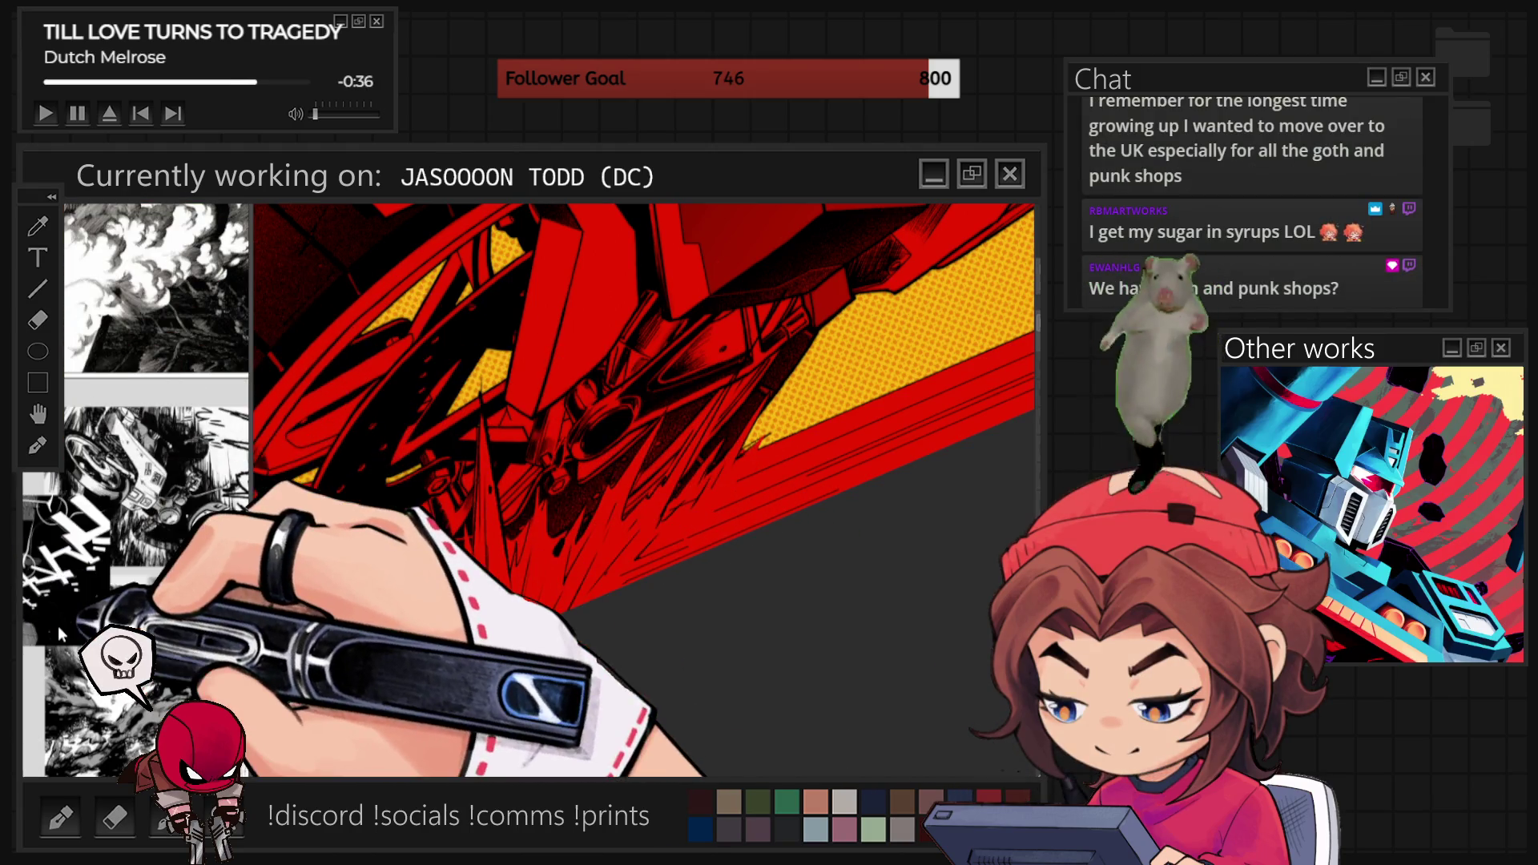
{"action": "scroll", "coordinate": [644, 488], "scroll_direction": "up", "scroll_amount": 2}
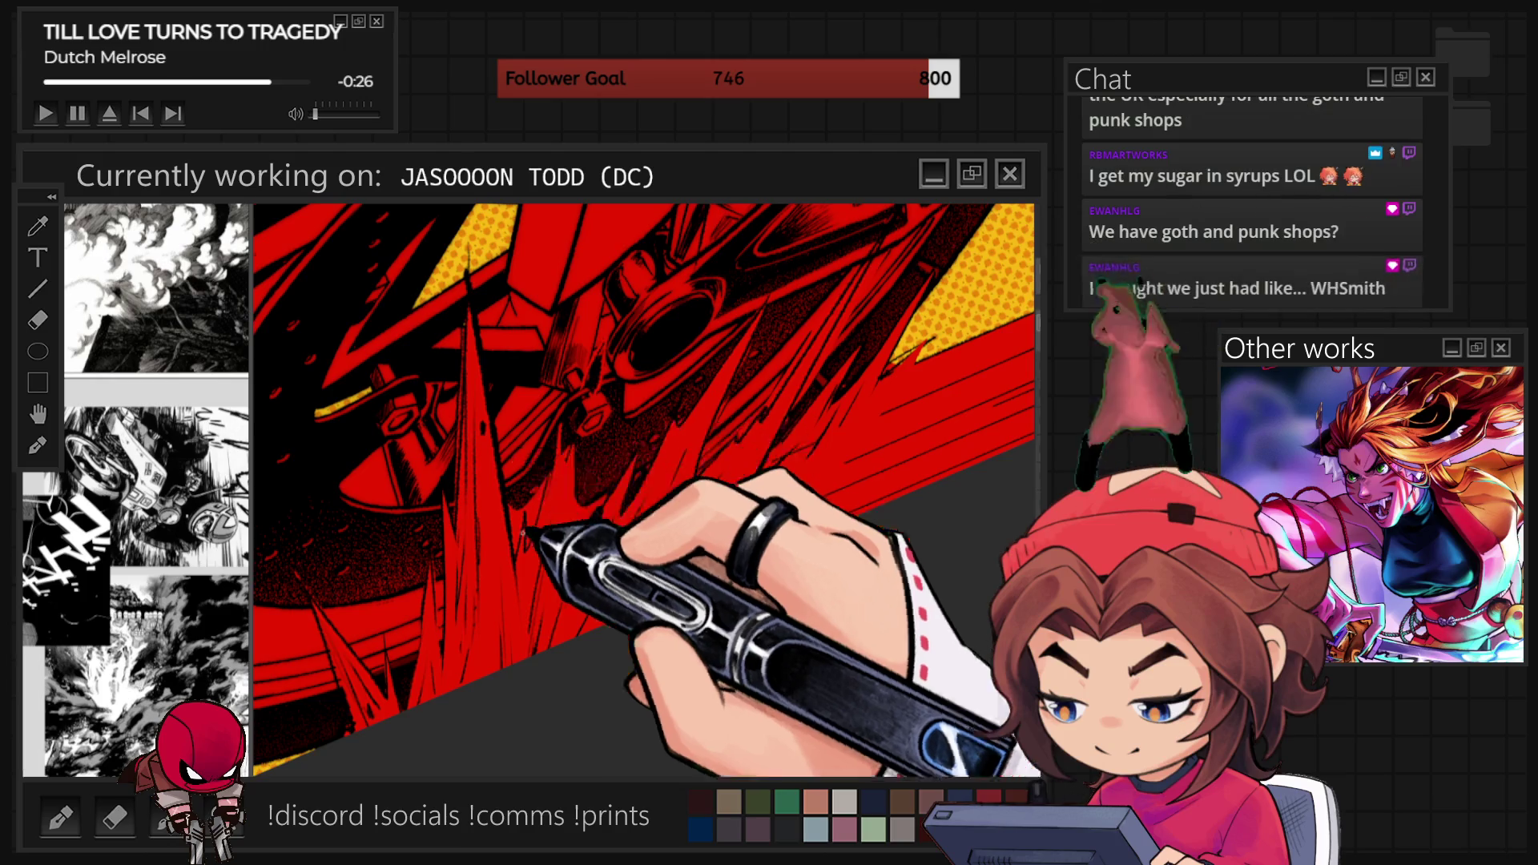
Zoom out and reset the canvas rotation to upright with Ctrl+0.
{"action": "scroll", "coordinate": [536, 479], "scroll_direction": "down", "scroll_amount": 5}
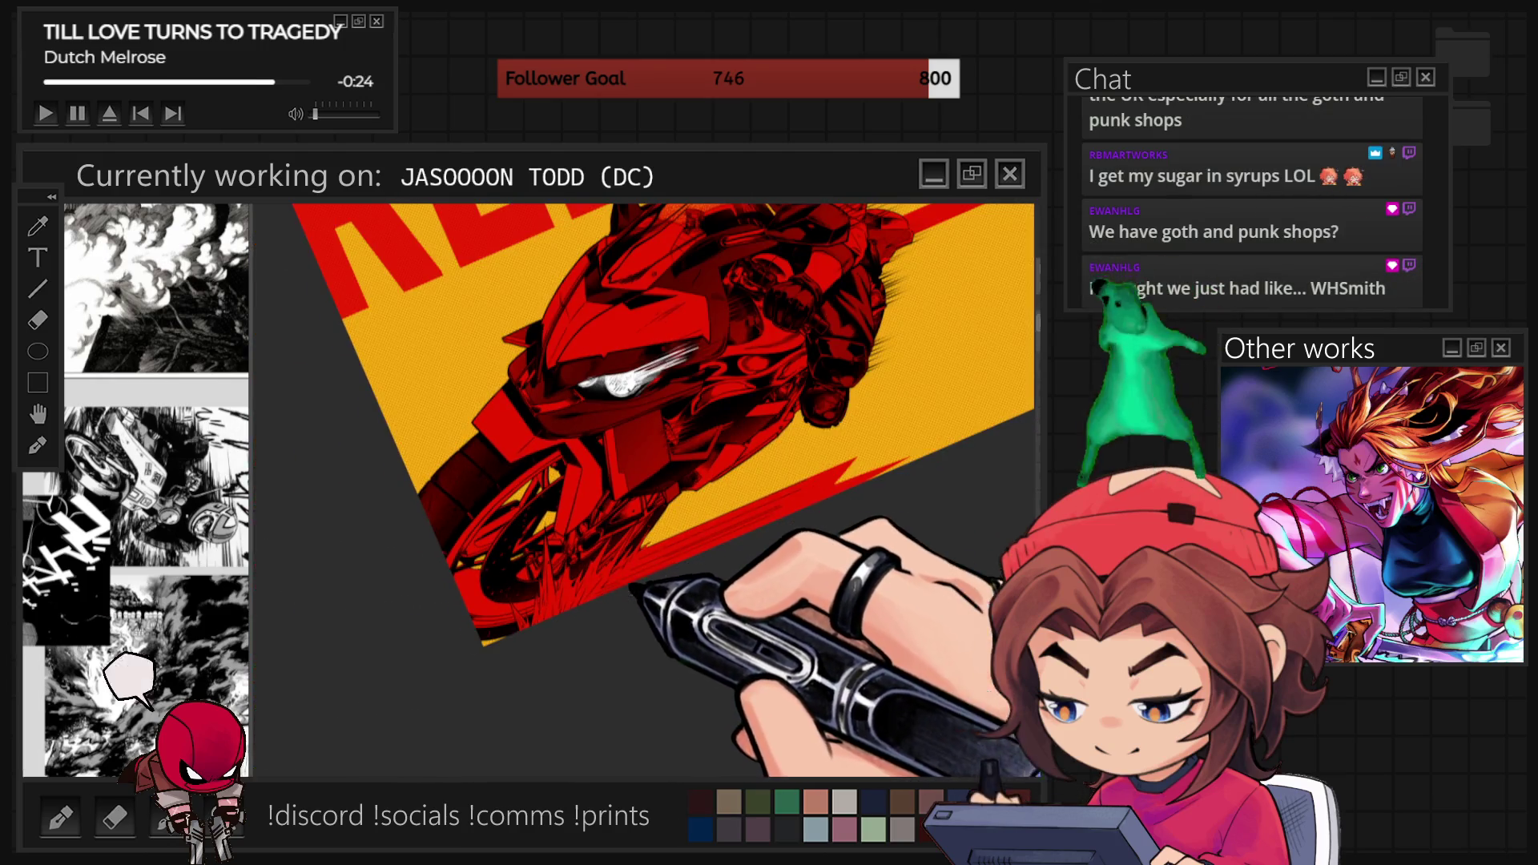
{"action": "scroll", "coordinate": [567, 524], "scroll_direction": "up", "scroll_amount": 5}
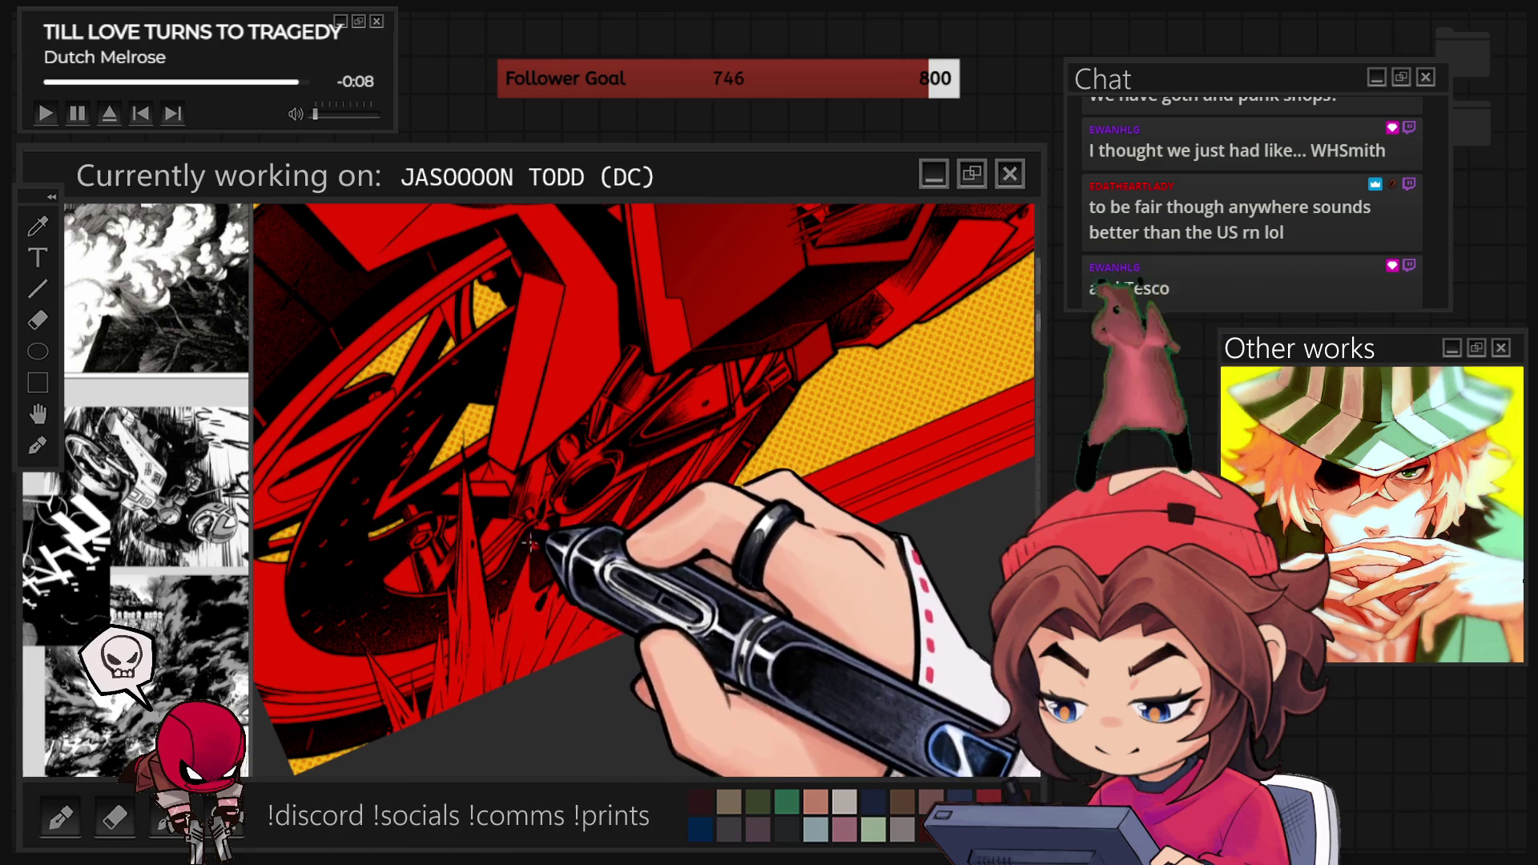
{"action": "scroll", "coordinate": [519, 569], "scroll_direction": "down", "scroll_amount": 3}
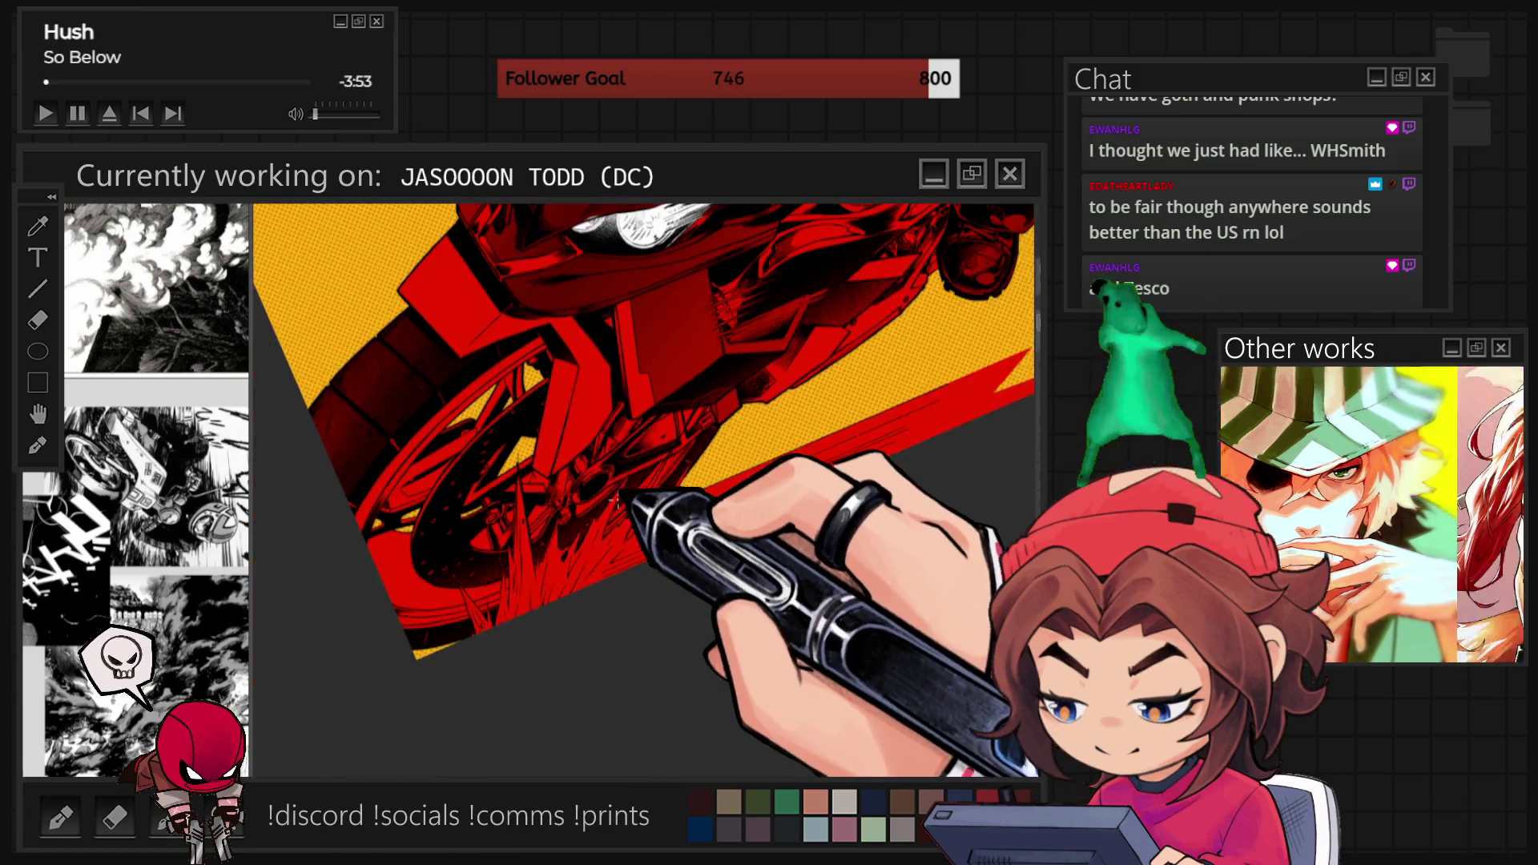
{"action": "scroll", "coordinate": [644, 534], "scroll_direction": "down", "scroll_amount": 2}
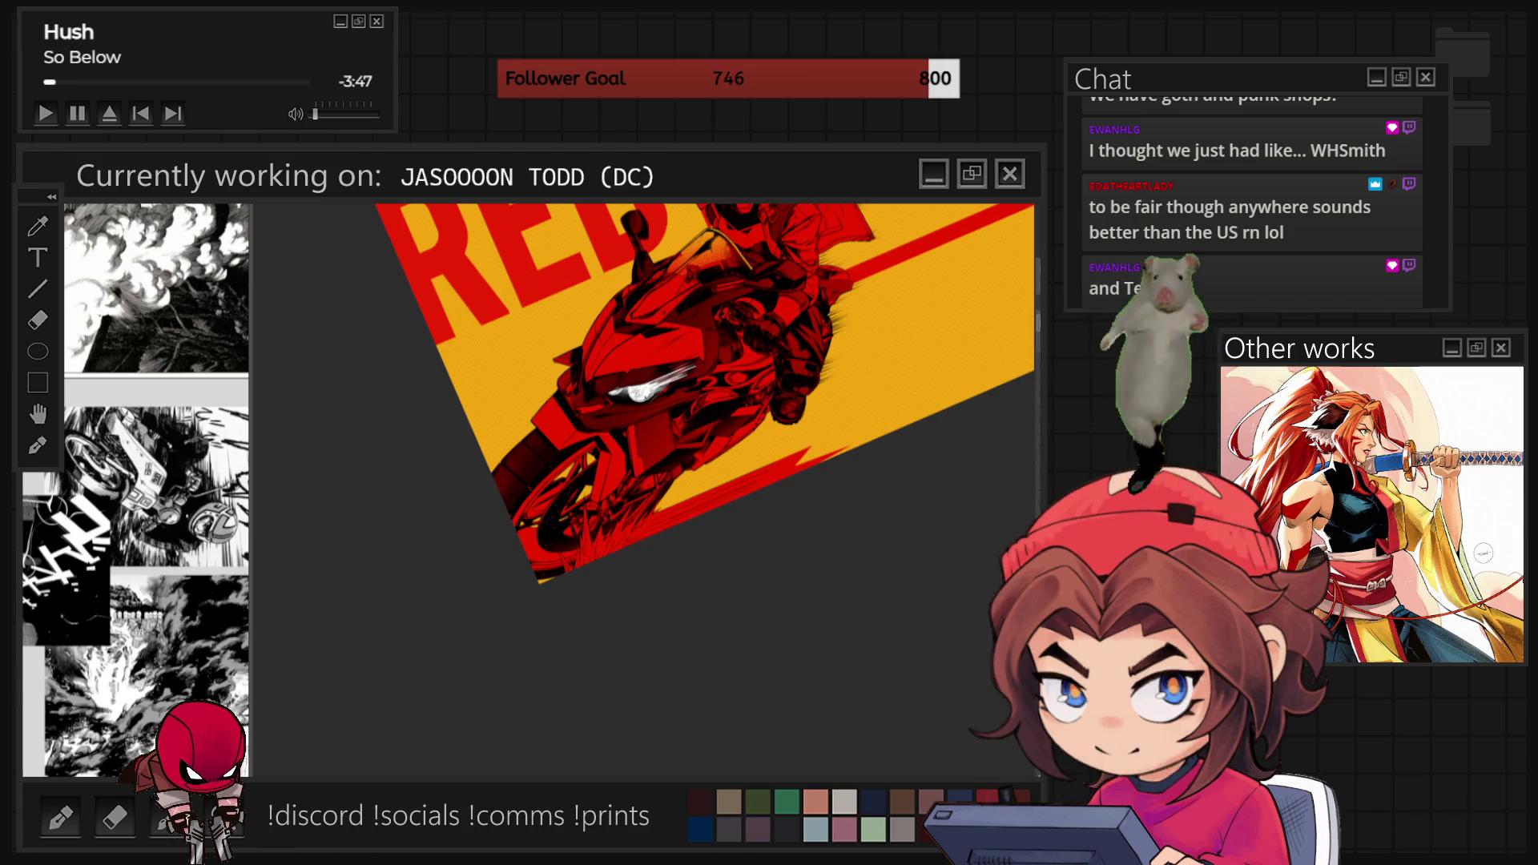
{"action": "key", "text": "ctrl+0"}
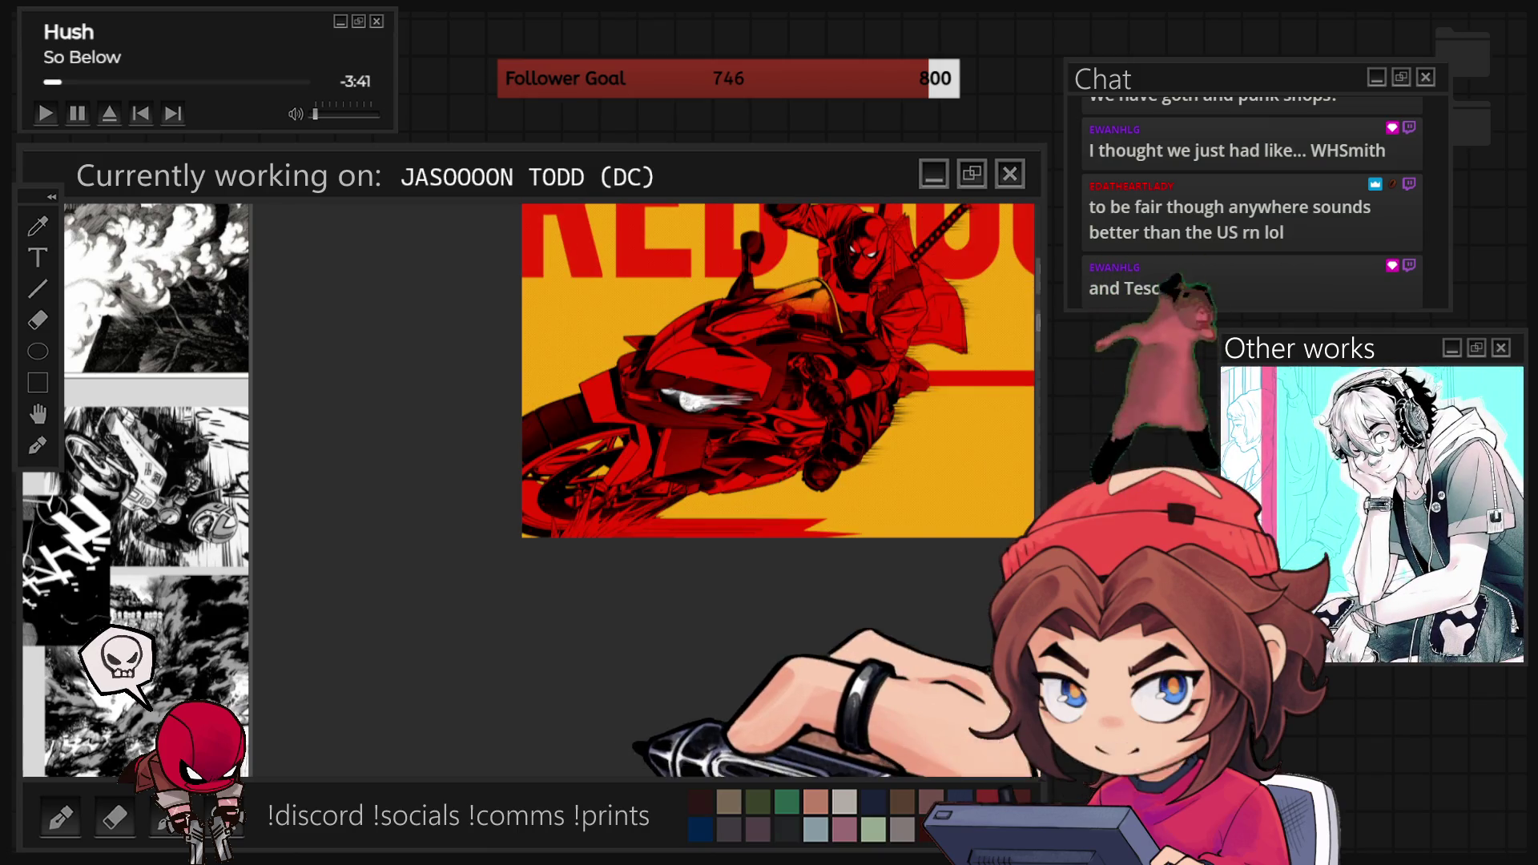
{"action": "scroll", "coordinate": [641, 369], "scroll_direction": "up", "scroll_amount": 3}
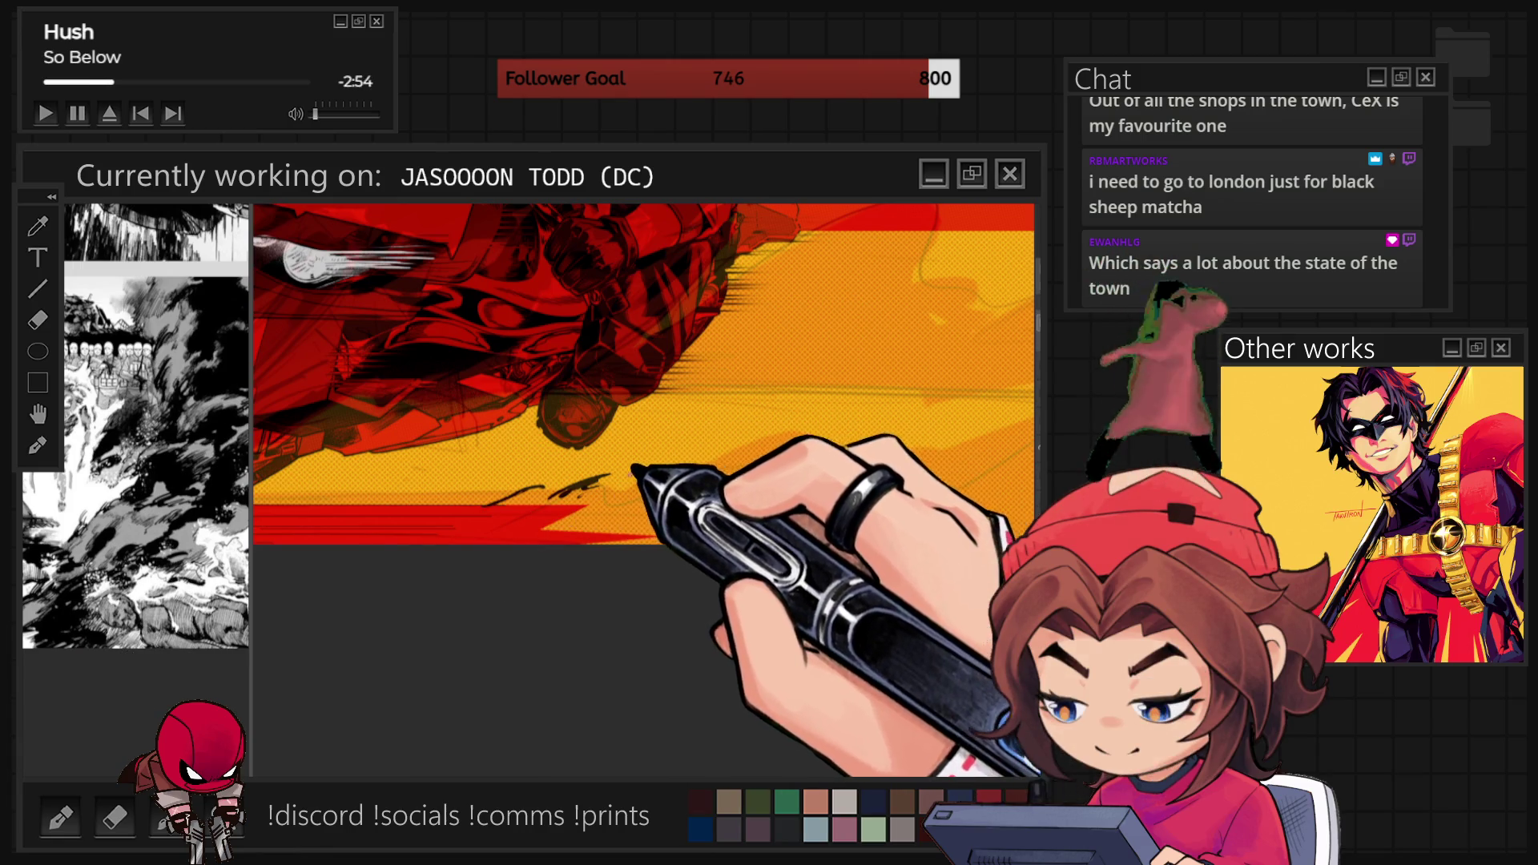
Sketch a thin smoke outline on the yellow ground under the motorcycle, then zoom out.
{"action": "left_click_drag", "start_coordinate": [669, 451], "coordinate": [640, 469]}
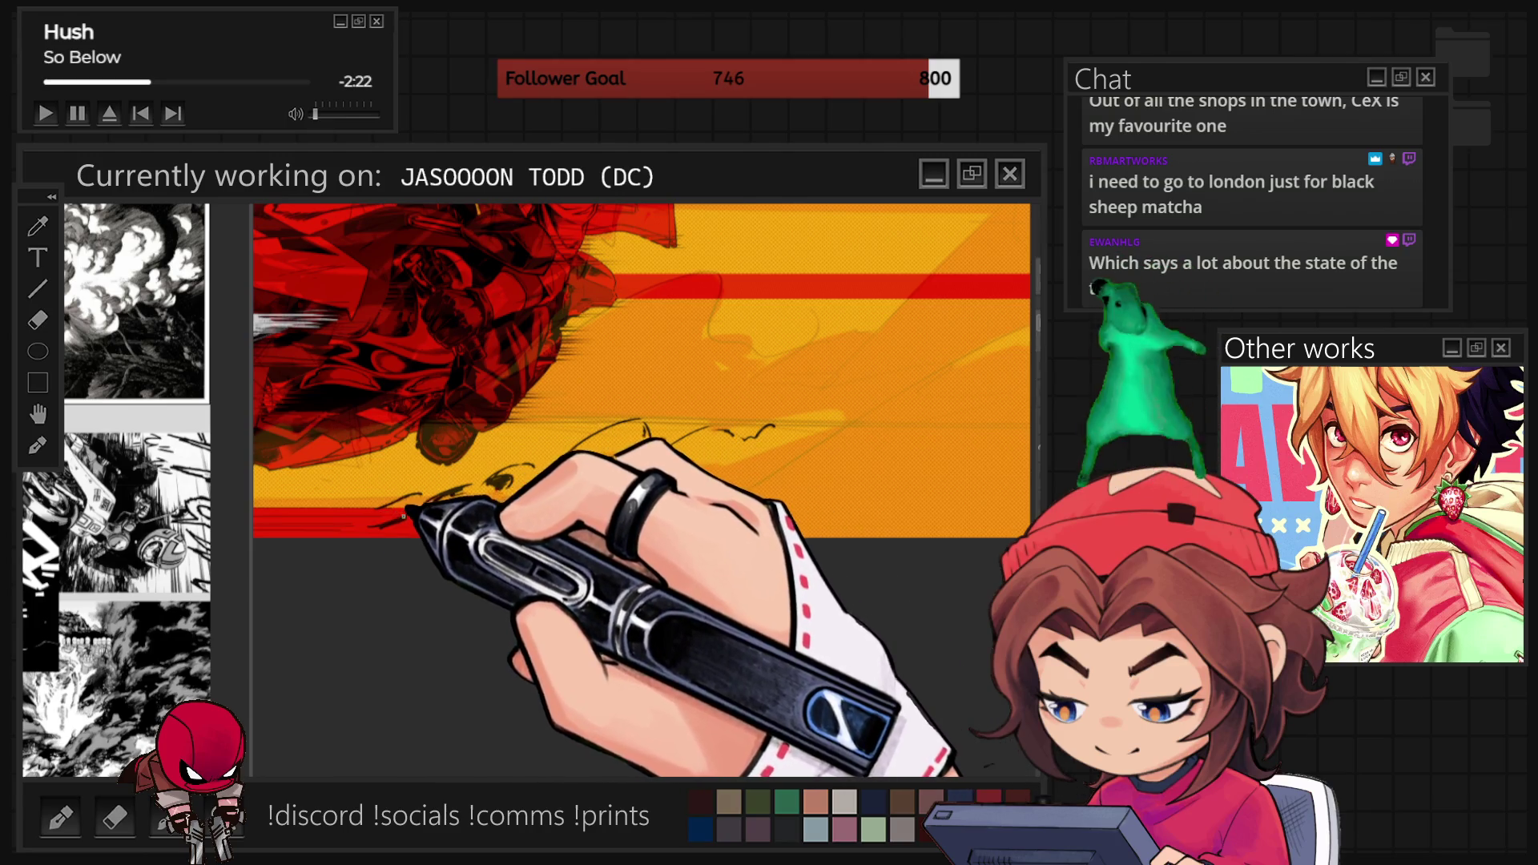
{"action": "scroll", "coordinate": [624, 535], "scroll_direction": "down", "scroll_amount": 5}
Sketch a curl and an upward-curving smoke line on the yellow area right of the bike.
{"action": "scroll", "coordinate": [624, 536], "scroll_direction": "up", "scroll_amount": 5}
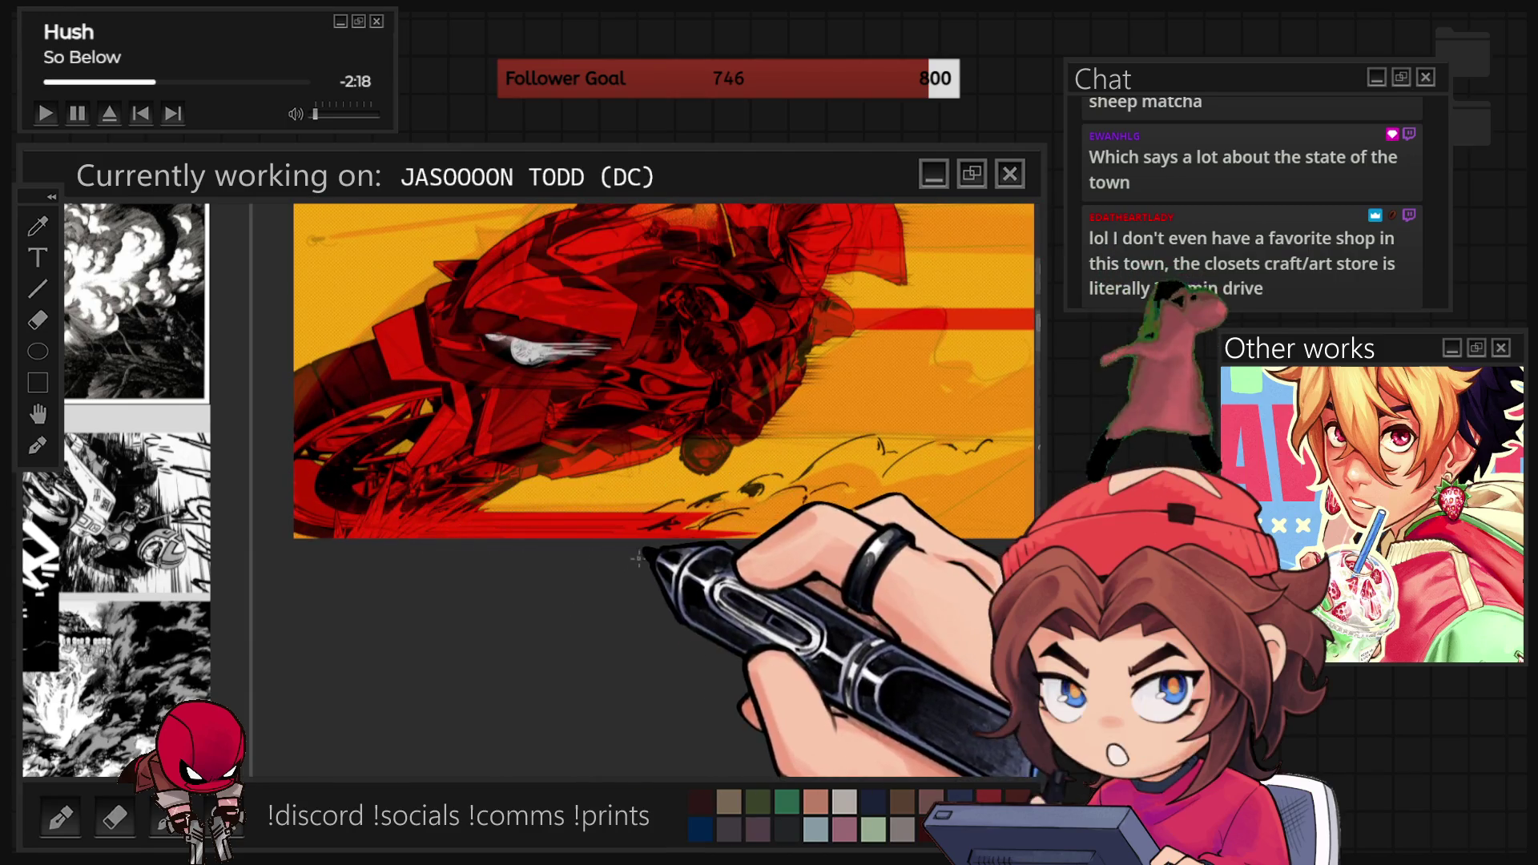
{"action": "scroll", "coordinate": [639, 558], "scroll_direction": "down", "scroll_amount": 3}
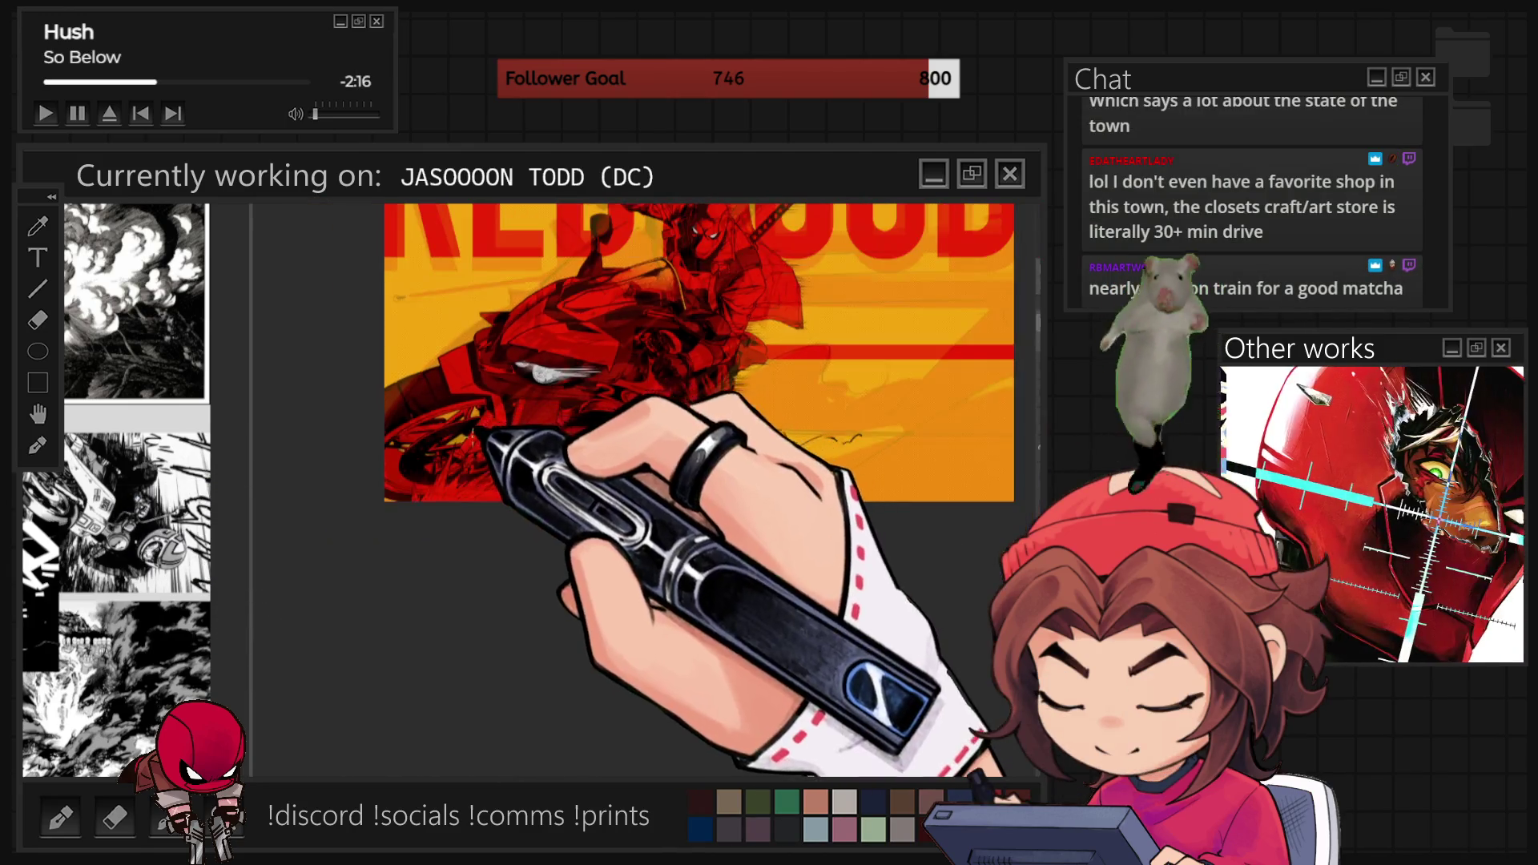
{"action": "scroll", "coordinate": [481, 433], "scroll_direction": "down", "scroll_amount": 2}
{"action": "scroll", "coordinate": [775, 415], "scroll_direction": "up", "scroll_amount": 3}
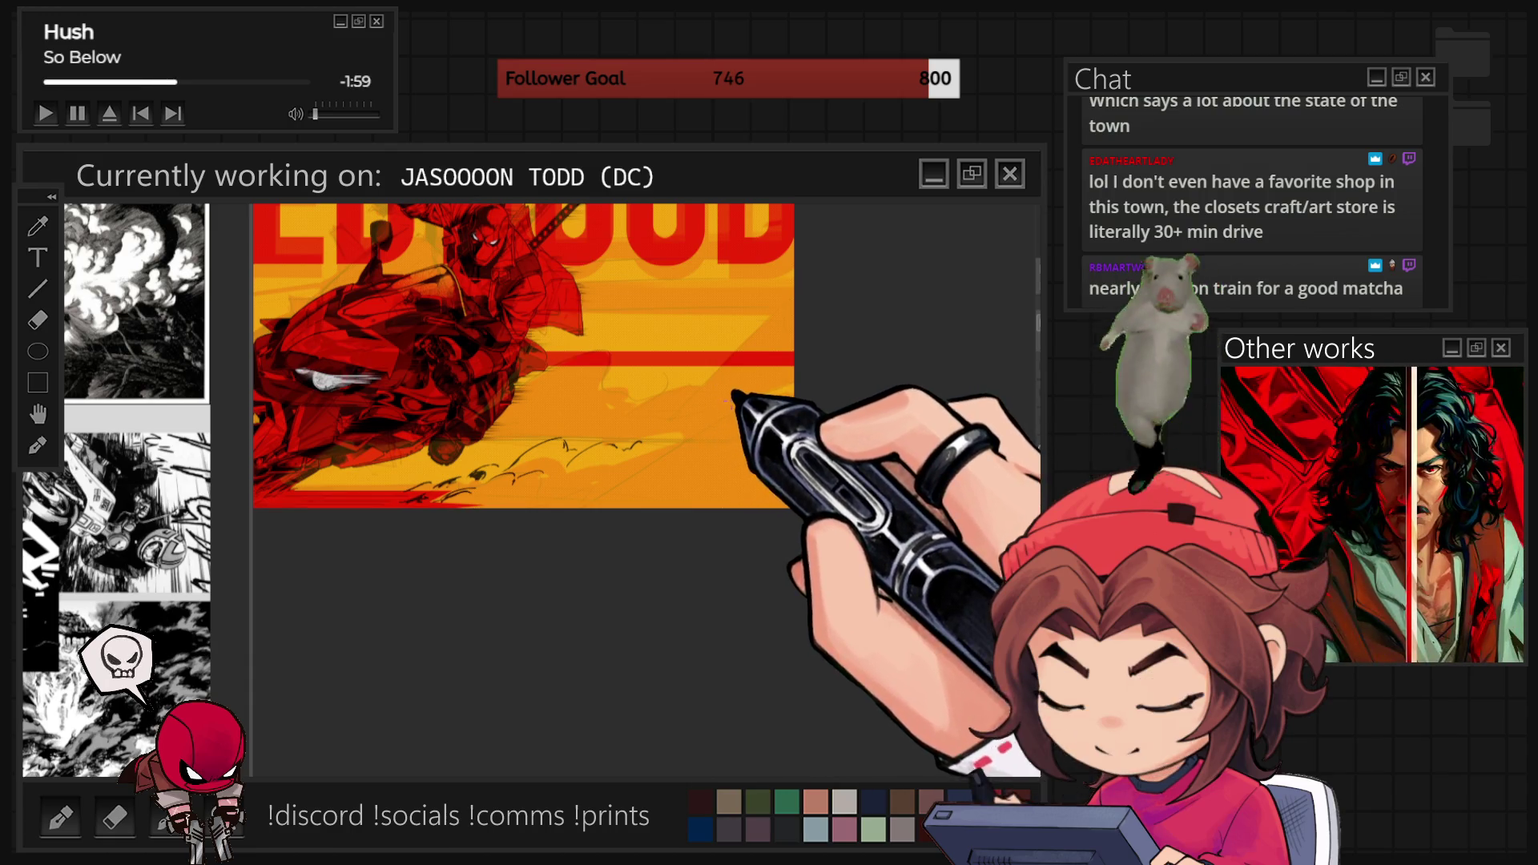
{"action": "mouse_move", "coordinate": [784, 412]}
{"action": "left_mouse_down"}
{"action": "mouse_move", "coordinate": [711, 421]}
{"action": "mouse_move", "coordinate": [705, 446]}
{"action": "mouse_move", "coordinate": [778, 439]}
{"action": "left_mouse_up"}
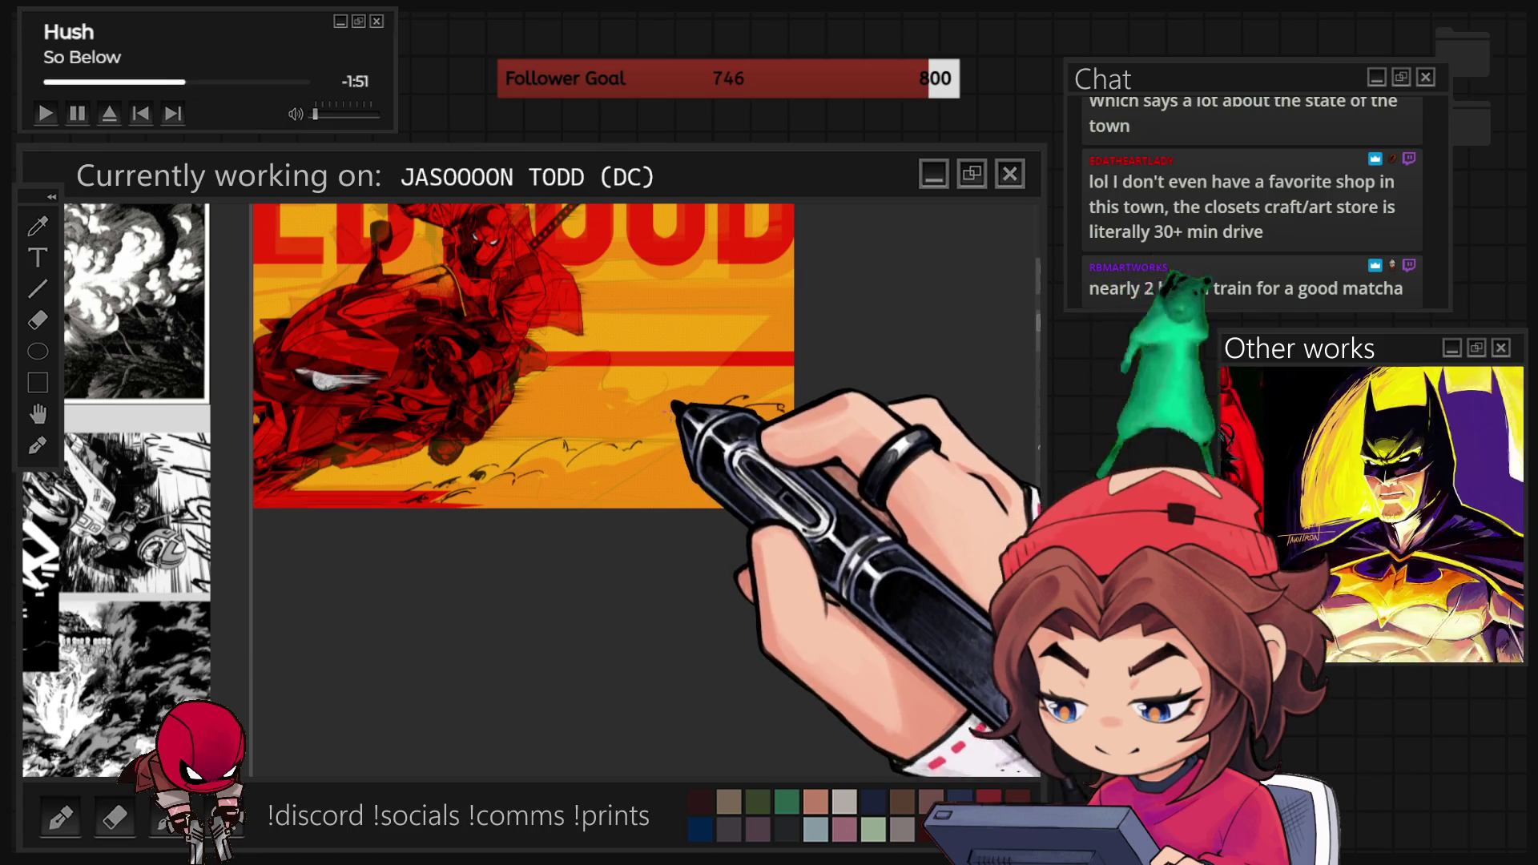
{"action": "left_click_drag", "start_coordinate": [675, 416], "coordinate": [714, 372]}
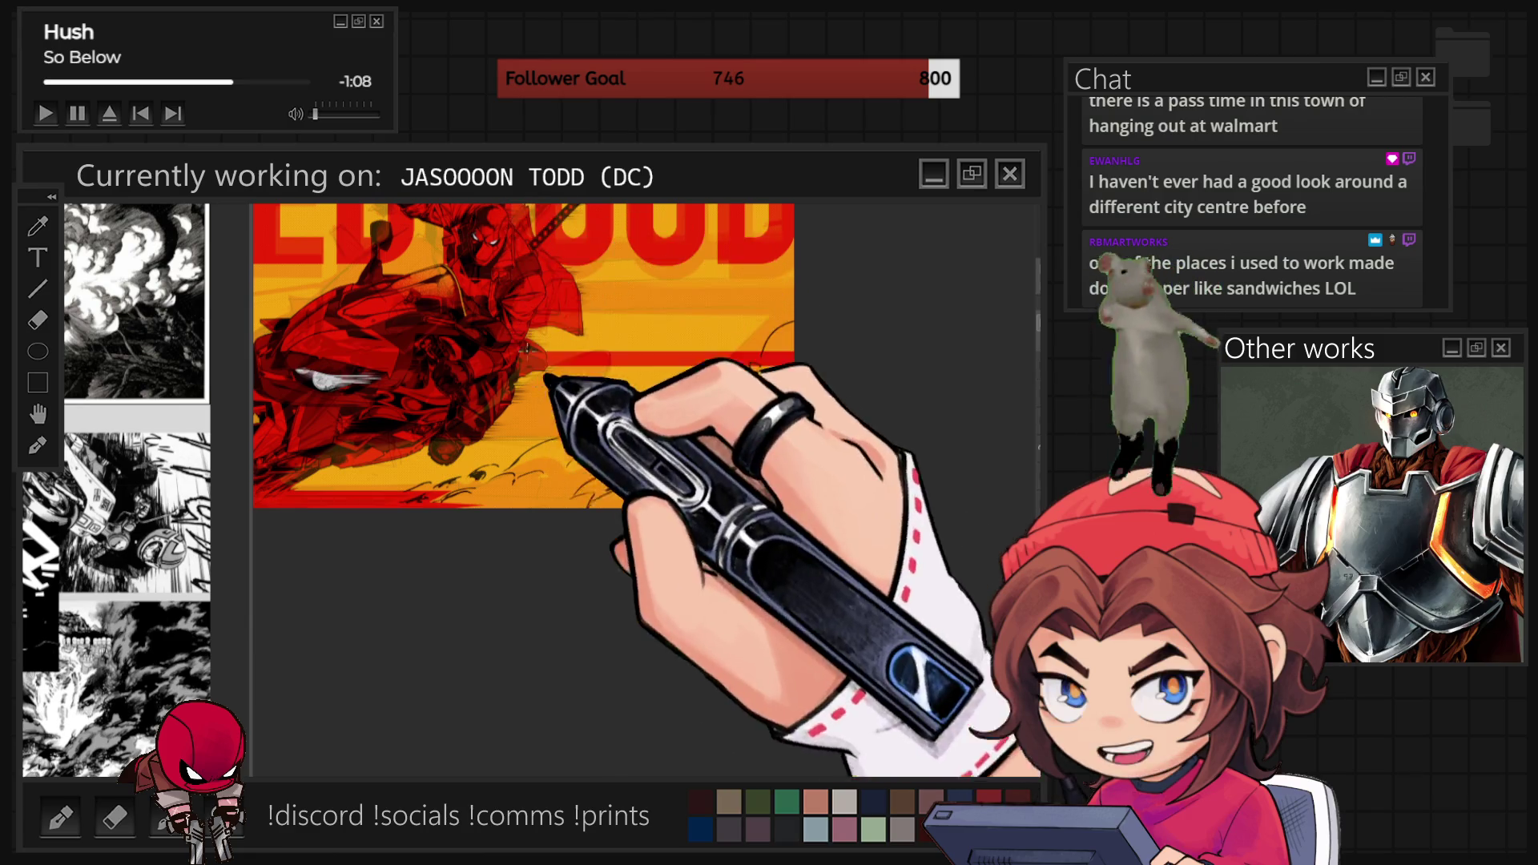
{"action": "scroll", "coordinate": [541, 356], "scroll_direction": "up", "scroll_amount": 1}
{"action": "scroll", "coordinate": [541, 356], "scroll_direction": "up", "scroll_amount": 1}
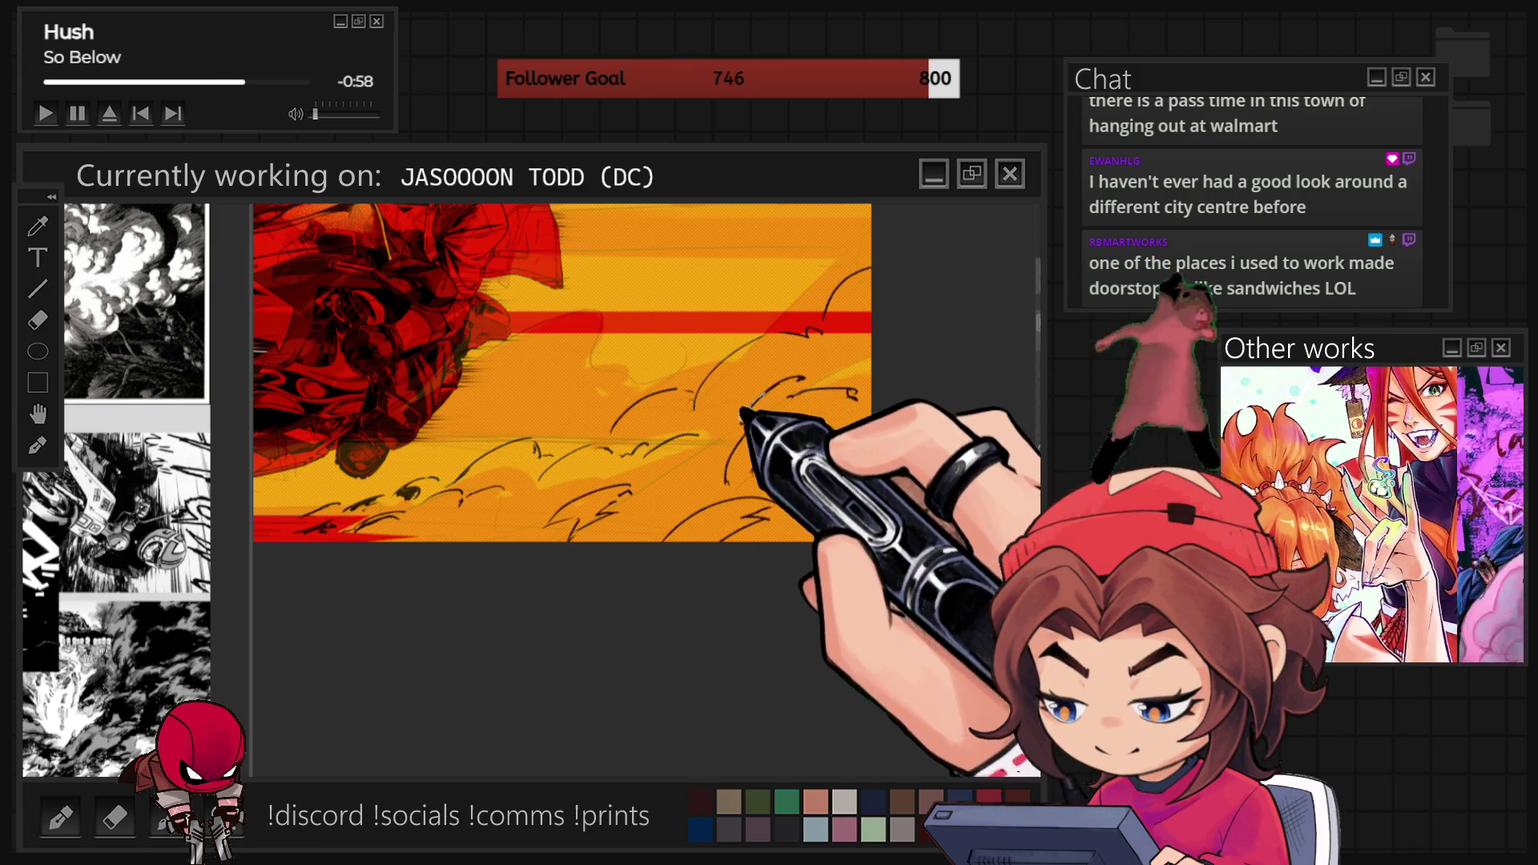
Undo a dark blob, then brush a tapered dark smoke shape with light curved lines over it.
{"action": "left_click_drag", "start_coordinate": [761, 394], "coordinate": [737, 445]}
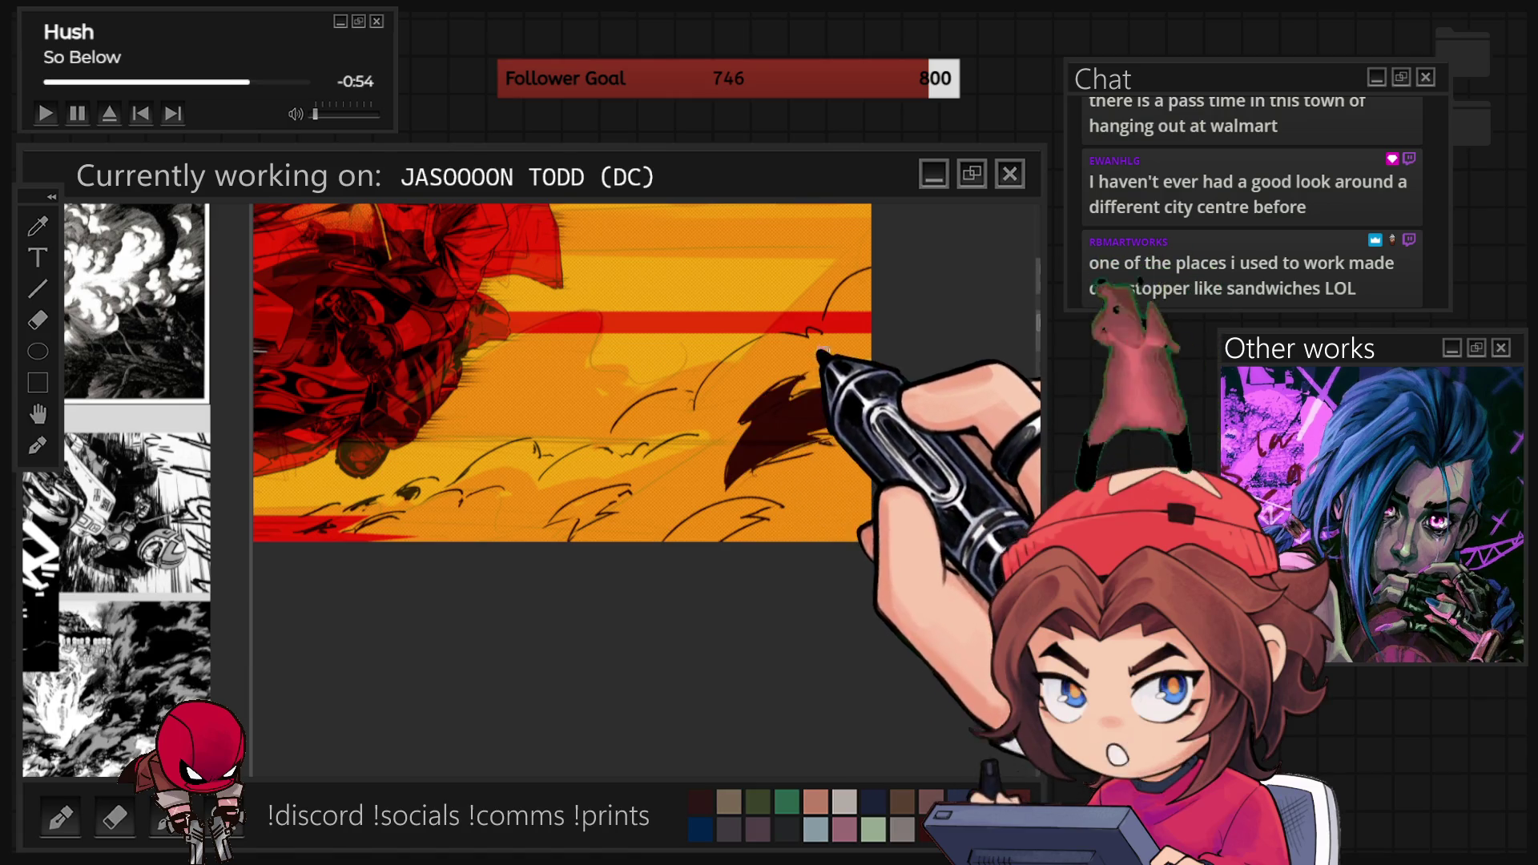
{"action": "key", "text": "ctrl+z"}
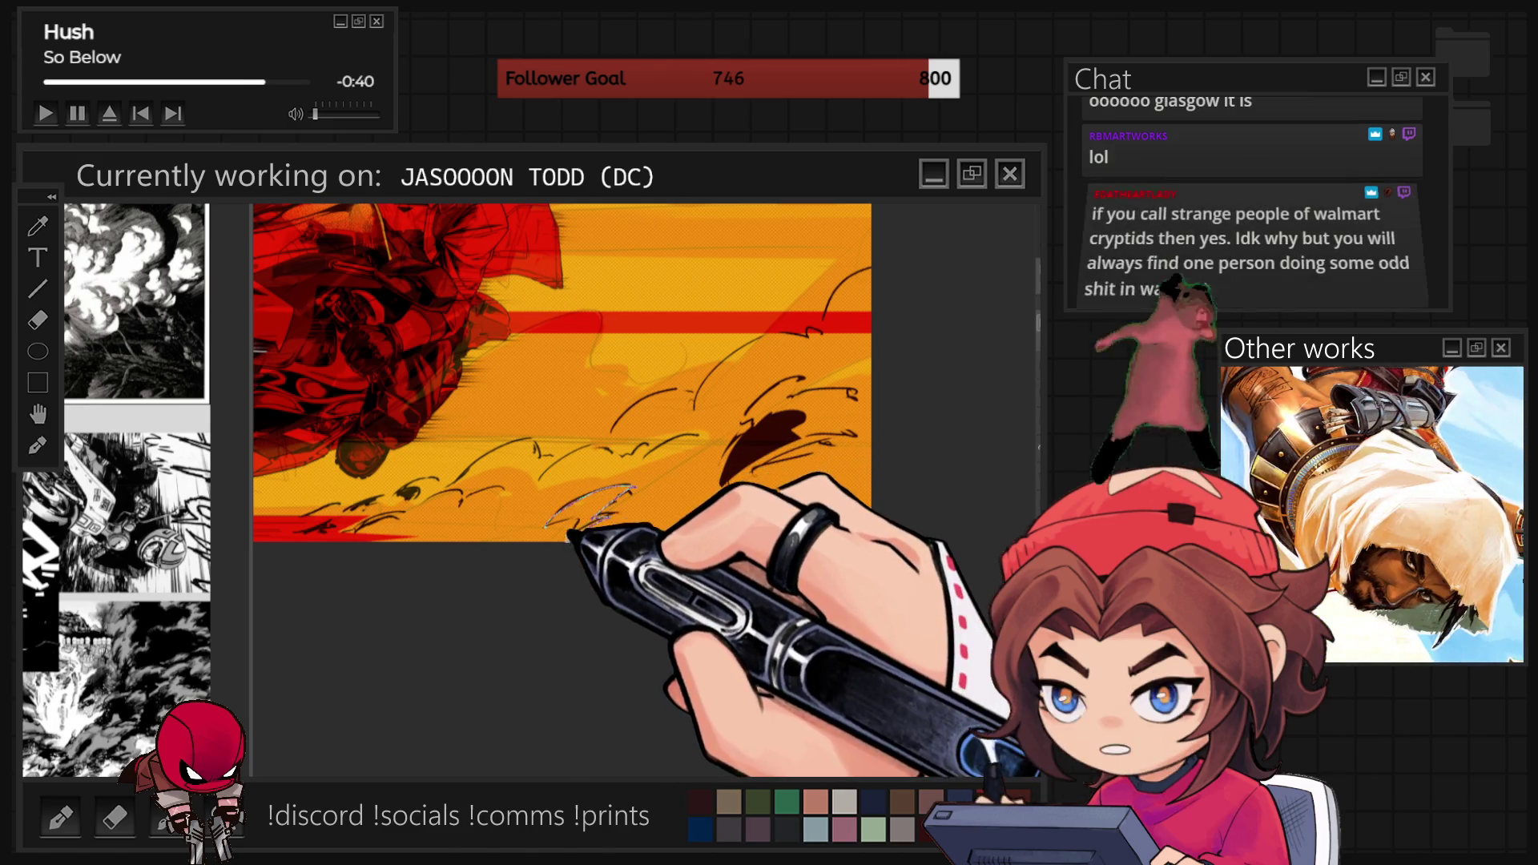
{"action": "left_click_drag", "start_coordinate": [629, 485], "coordinate": [558, 532]}
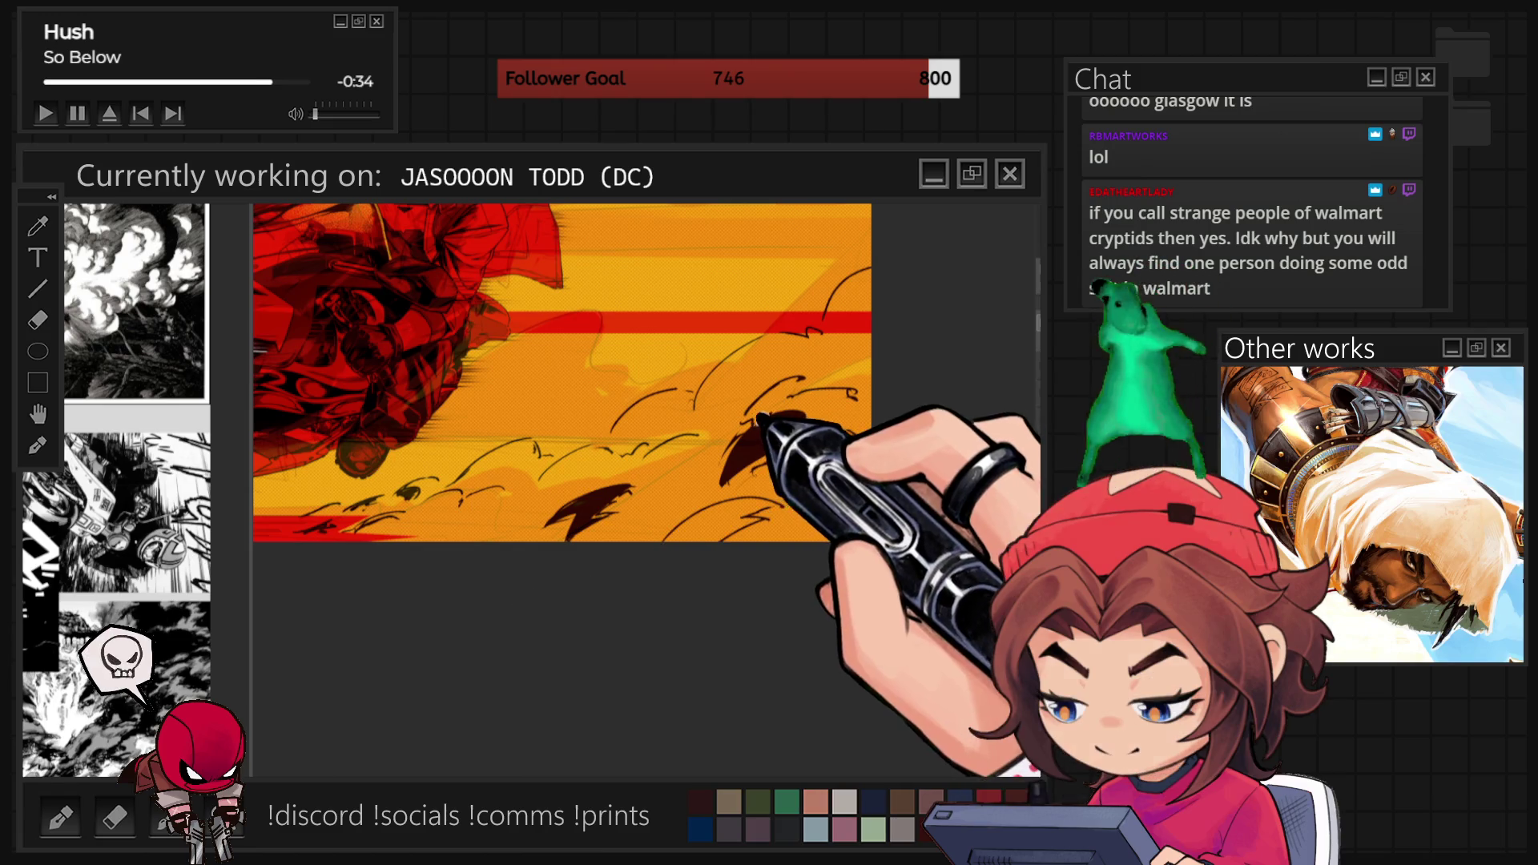
{"action": "left_click_drag", "start_coordinate": [801, 376], "coordinate": [744, 417]}
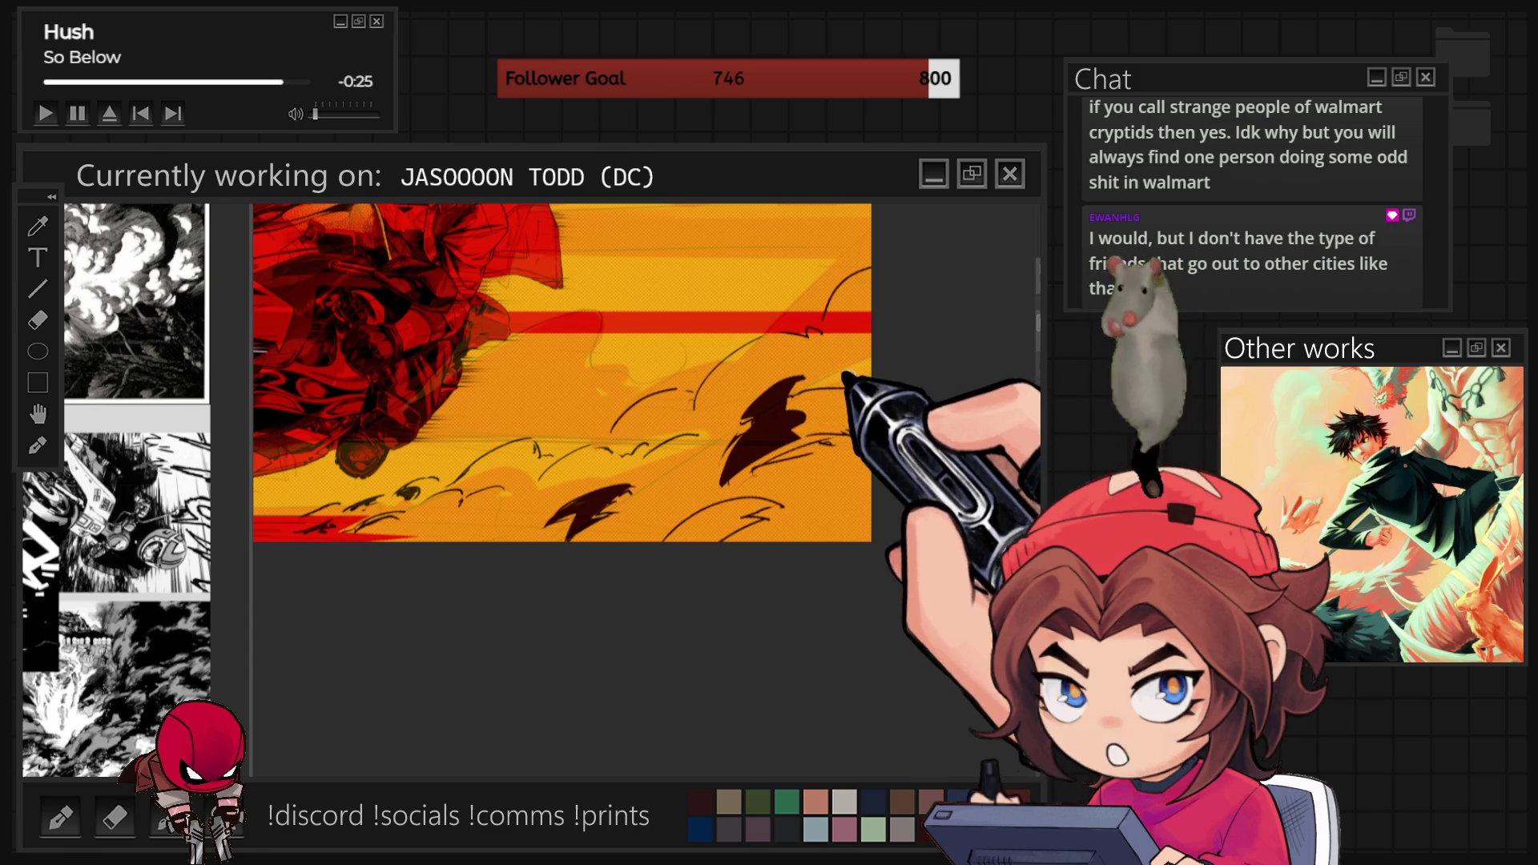
{"action": "mouse_move", "coordinate": [850, 391]}
{"action": "left_mouse_down"}
{"action": "mouse_move", "coordinate": [781, 429]}
{"action": "mouse_move", "coordinate": [869, 394]}
{"action": "left_mouse_up"}
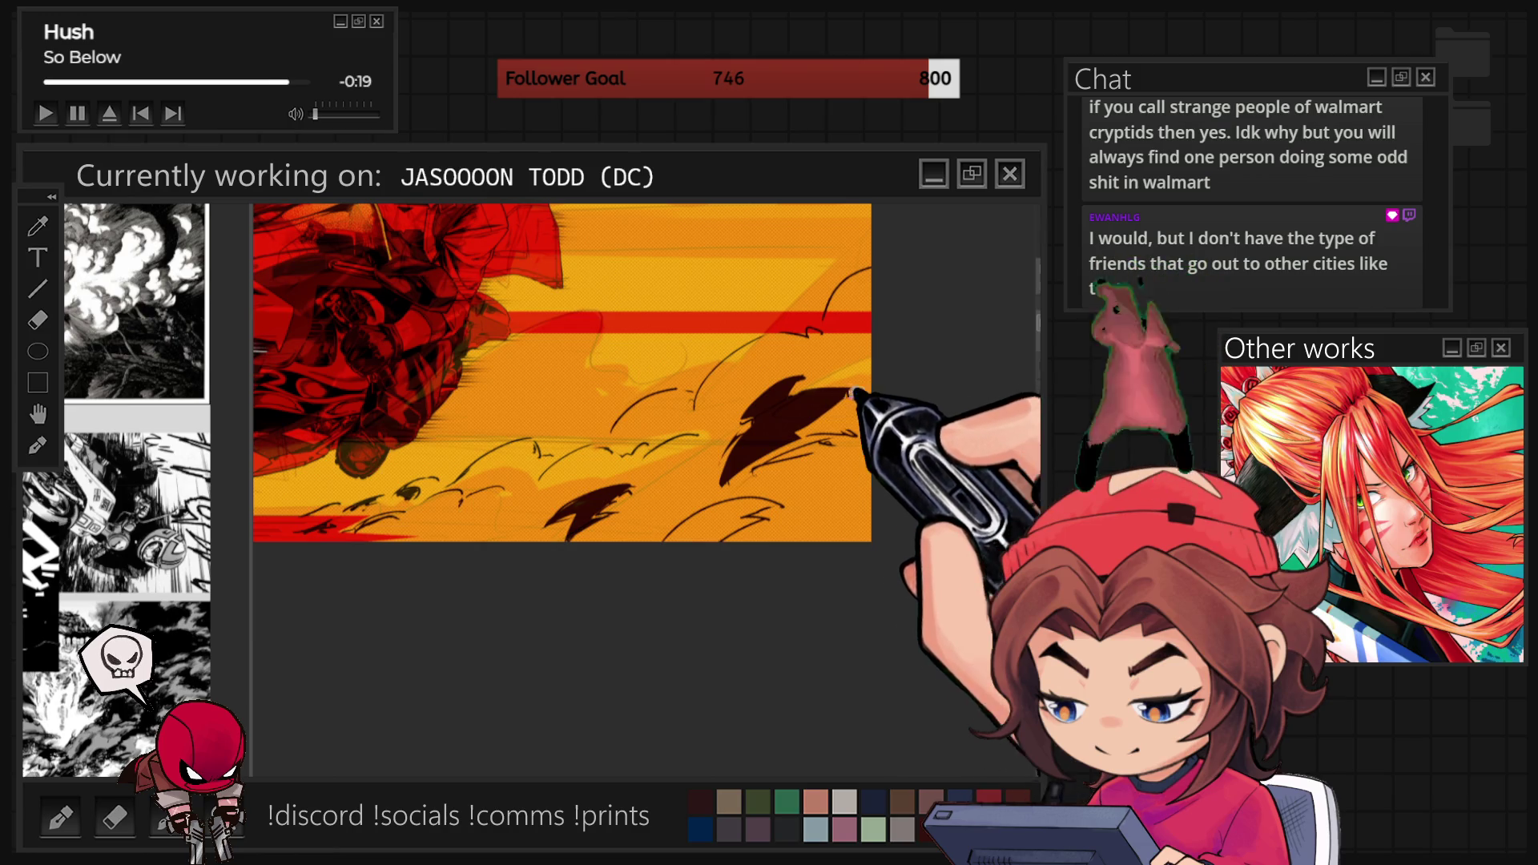
{"action": "left_click_drag", "start_coordinate": [841, 407], "coordinate": [879, 413]}
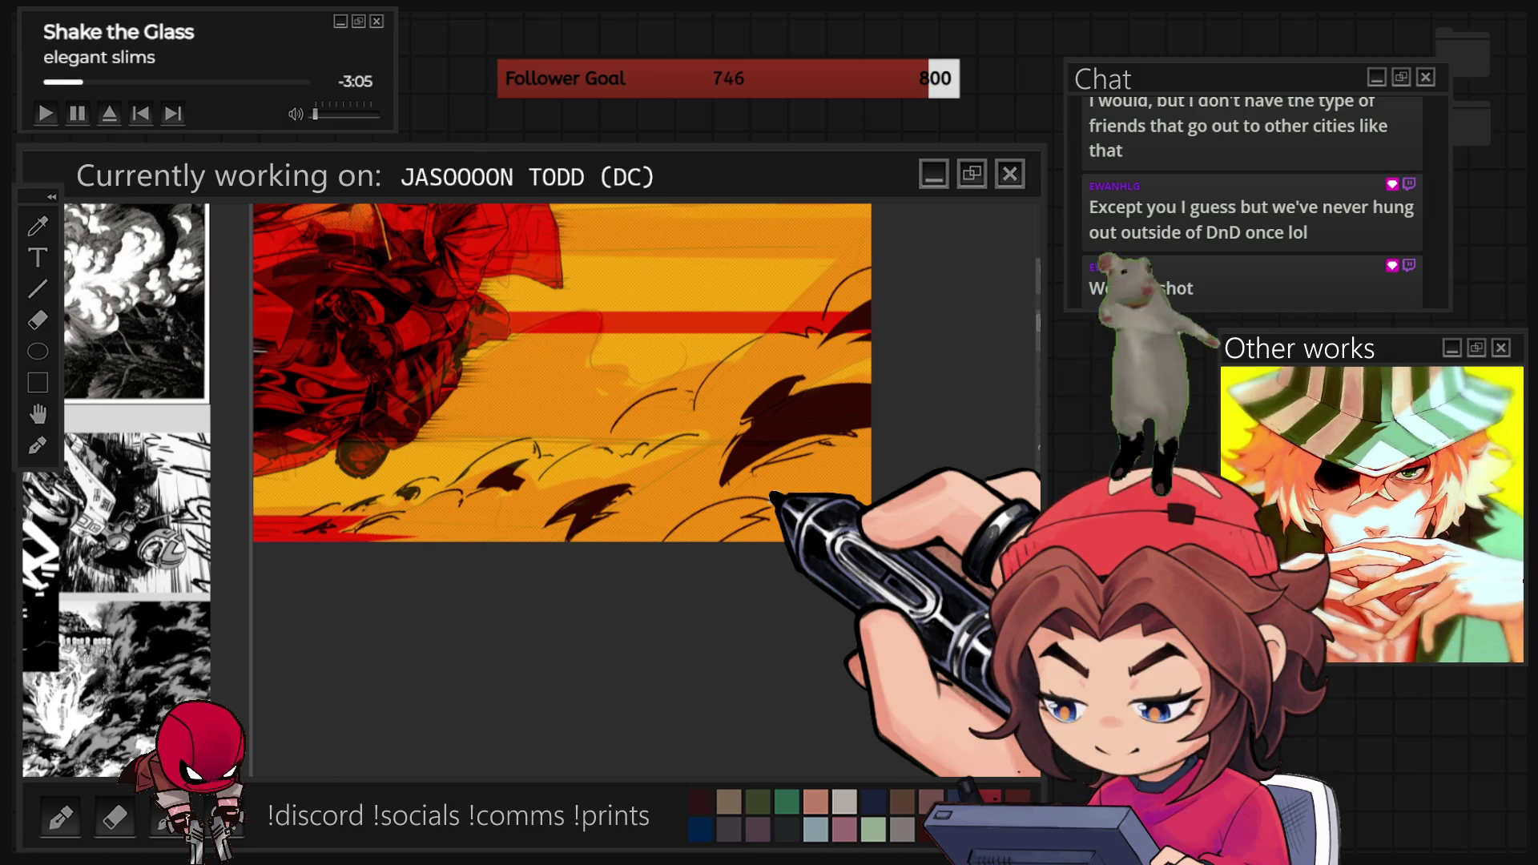
Add two curved flame strokes at the bottom right and undo a stray zigzag stroke.
{"action": "left_click_drag", "start_coordinate": [714, 496], "coordinate": [775, 446]}
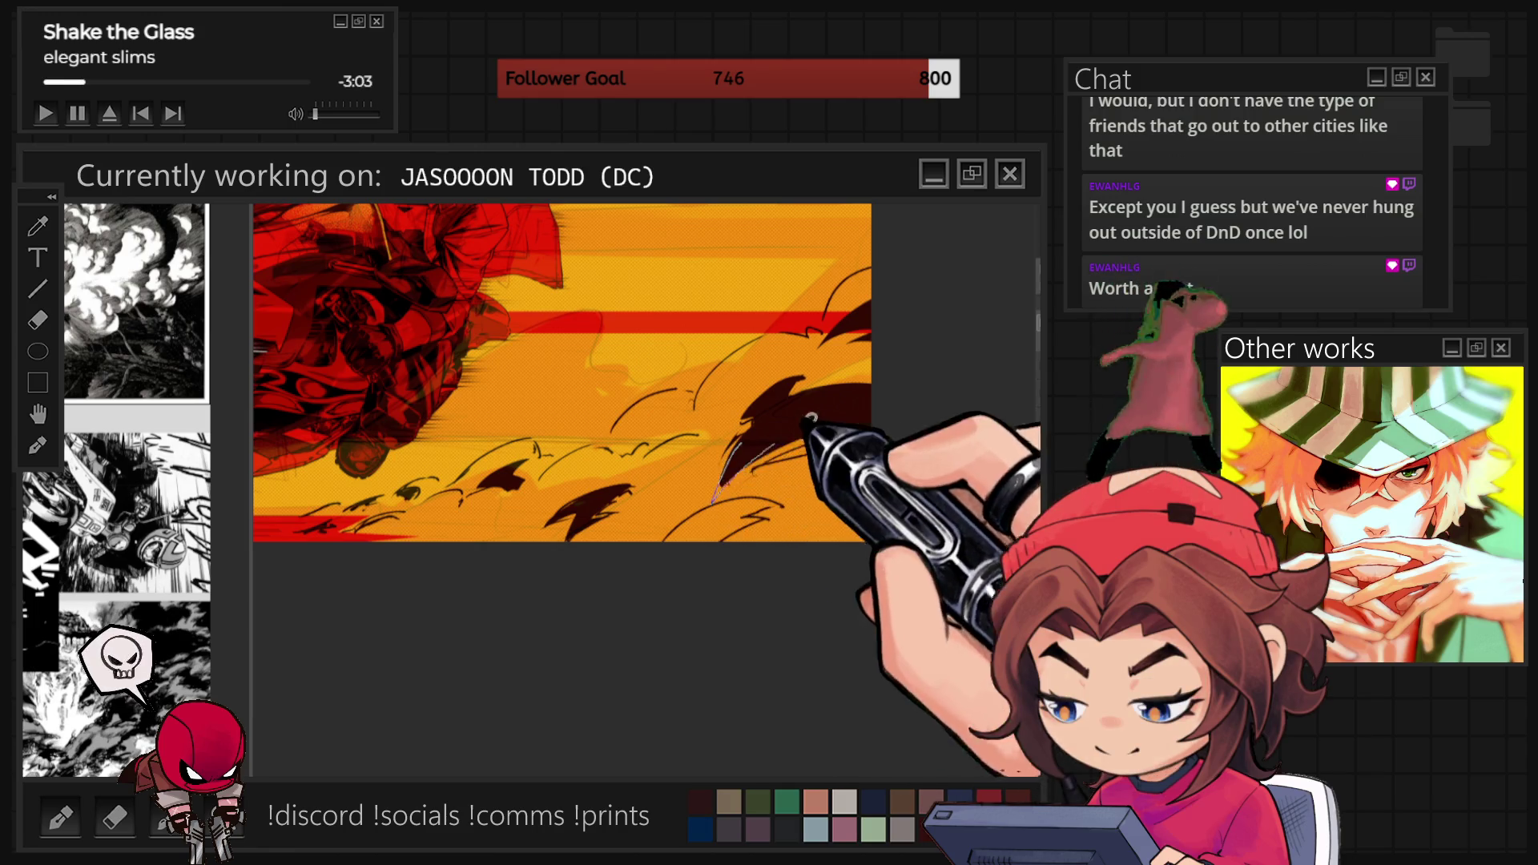
{"action": "mouse_move", "coordinate": [658, 553]}
{"action": "left_mouse_down"}
{"action": "mouse_move", "coordinate": [777, 503]}
{"action": "mouse_move", "coordinate": [753, 490]}
{"action": "left_mouse_up"}
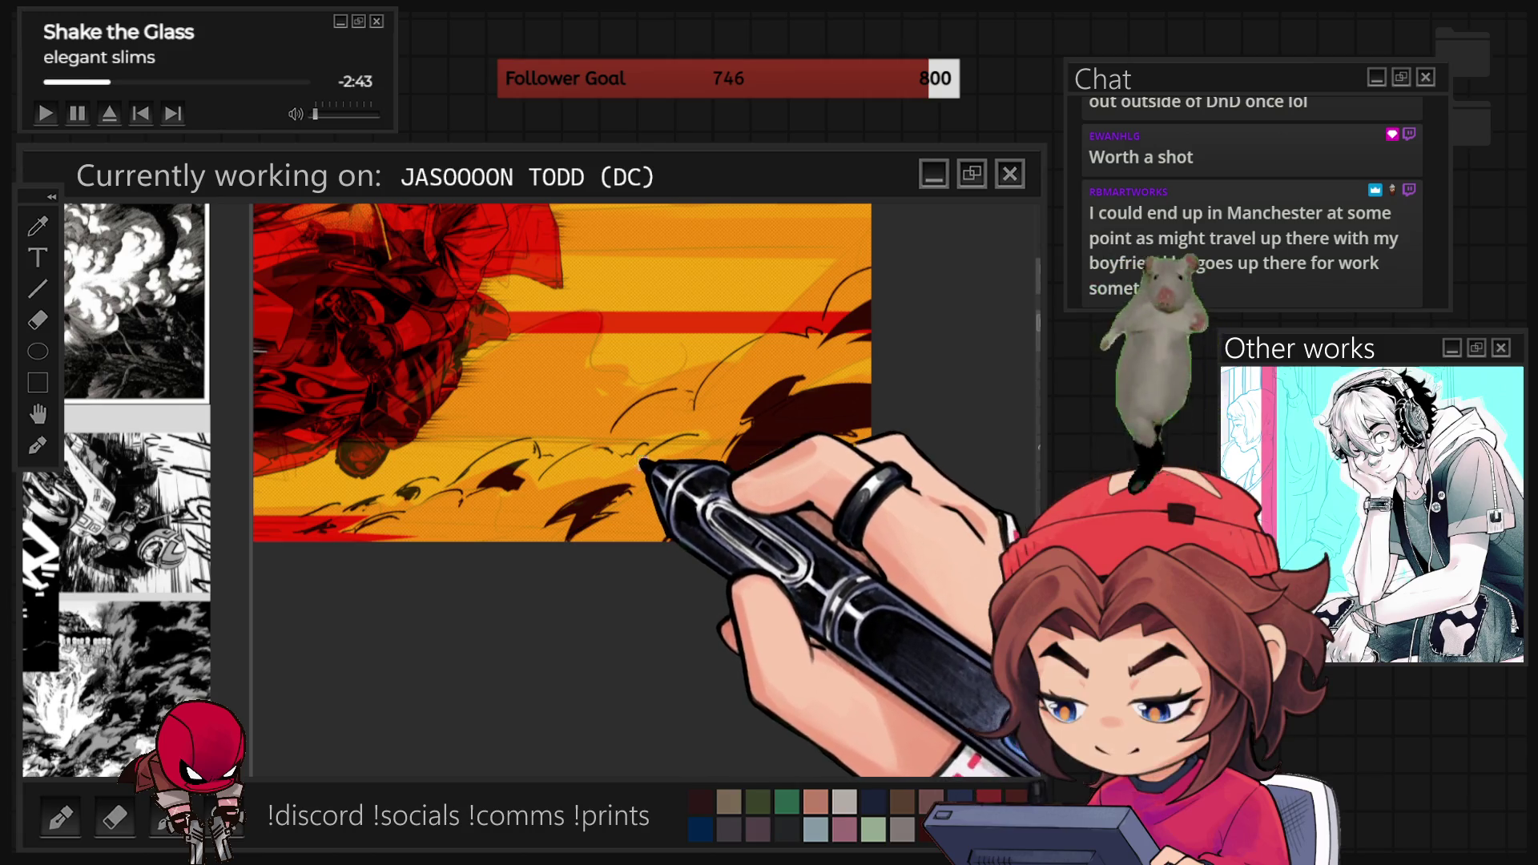
{"action": "left_click_drag", "start_coordinate": [641, 463], "coordinate": [703, 436]}
{"action": "key", "text": "ctrl+z"}
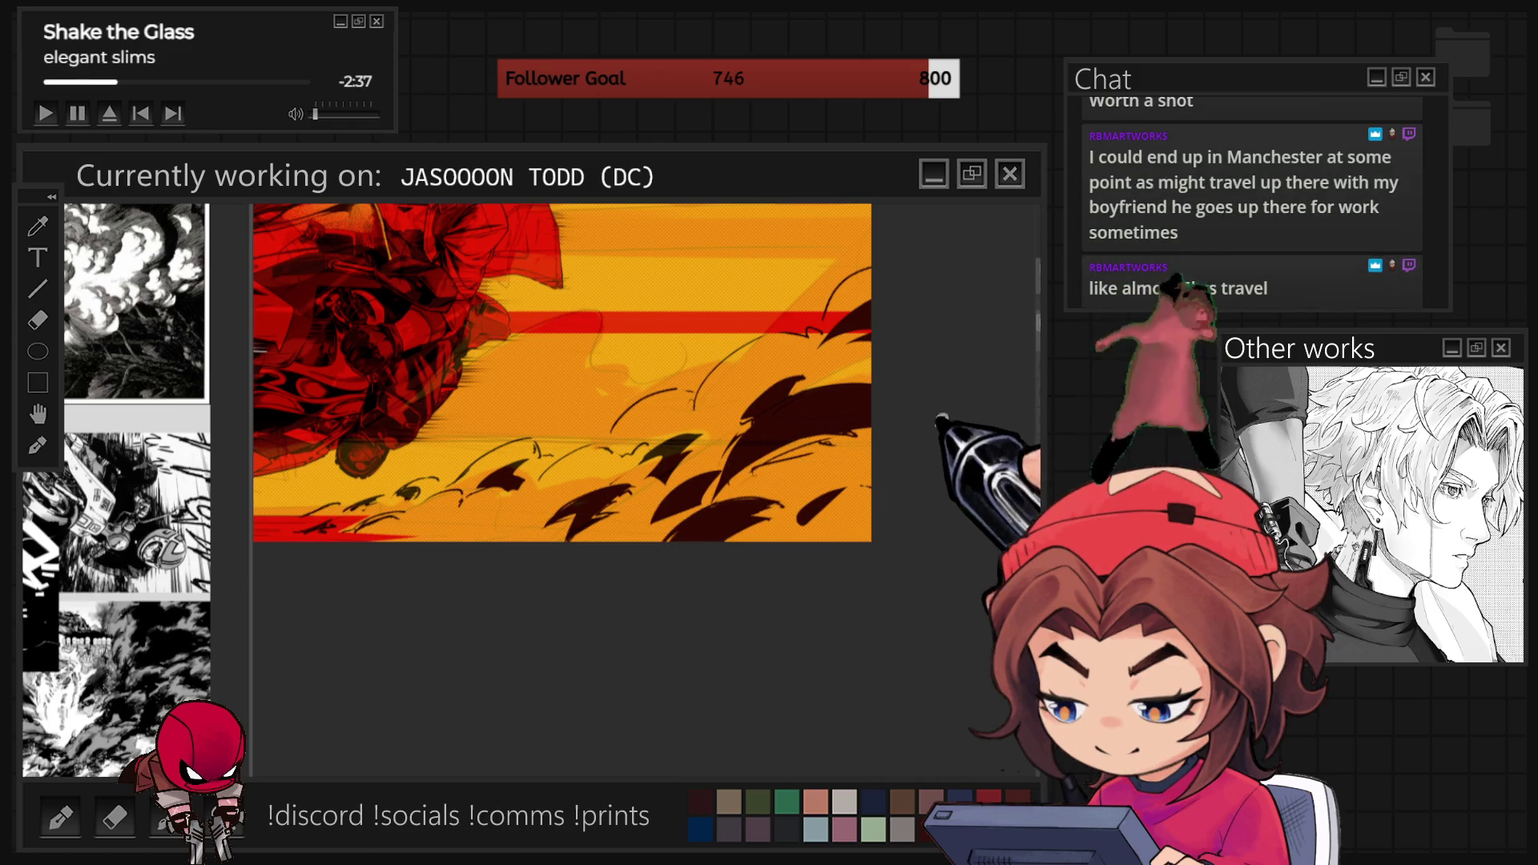
{"action": "key", "text": "ctrl+minus"}
{"action": "key", "text": "ctrl+plus"}
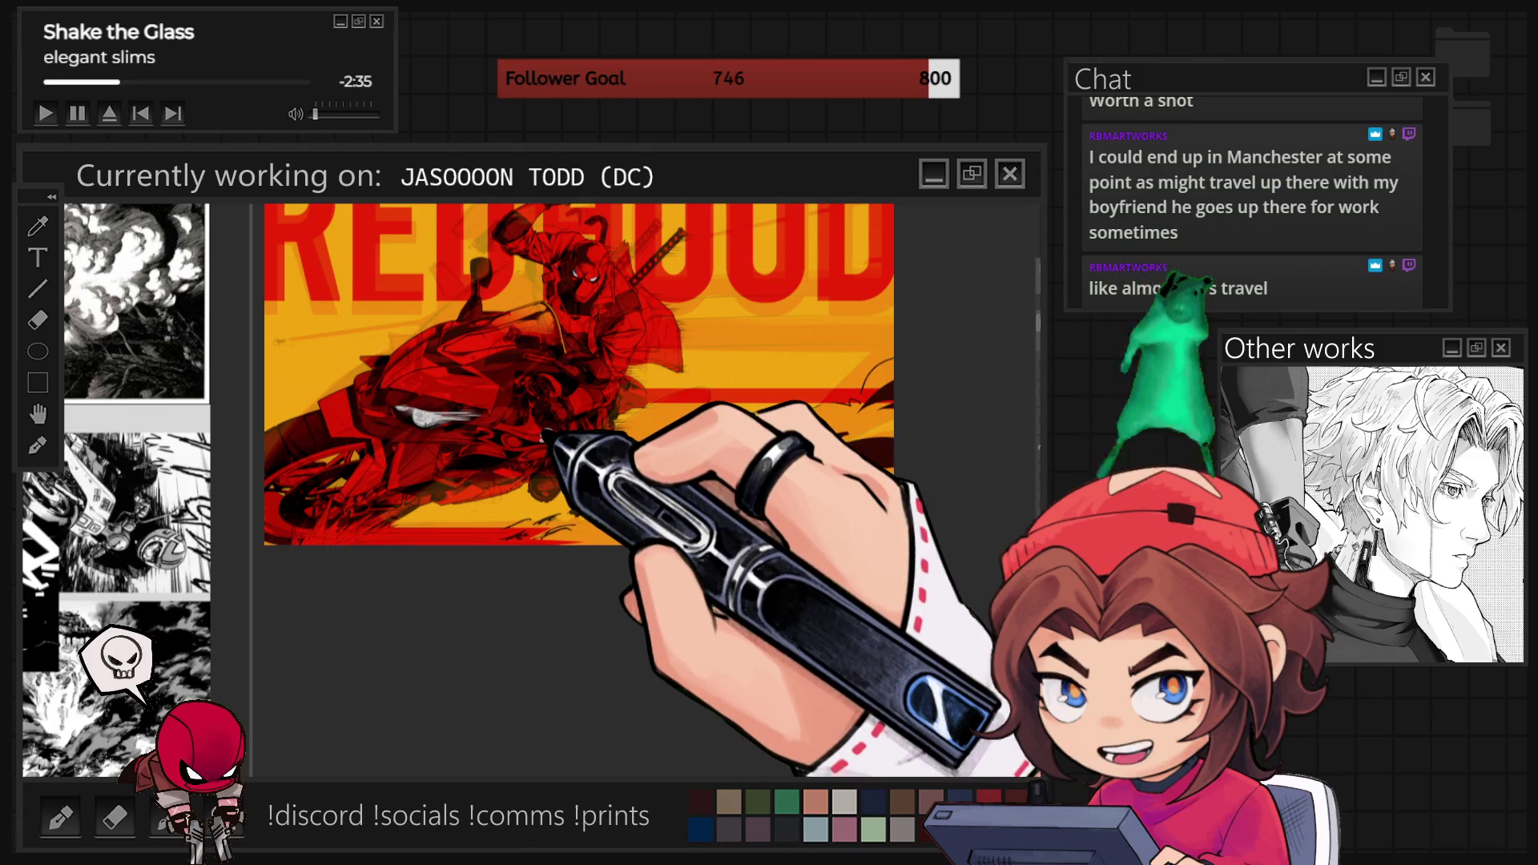
{"action": "key", "text": "ctrl+plus"}
{"action": "key", "text": "ctrl+plus"}
{"action": "key", "text": "ctrl+plus"}
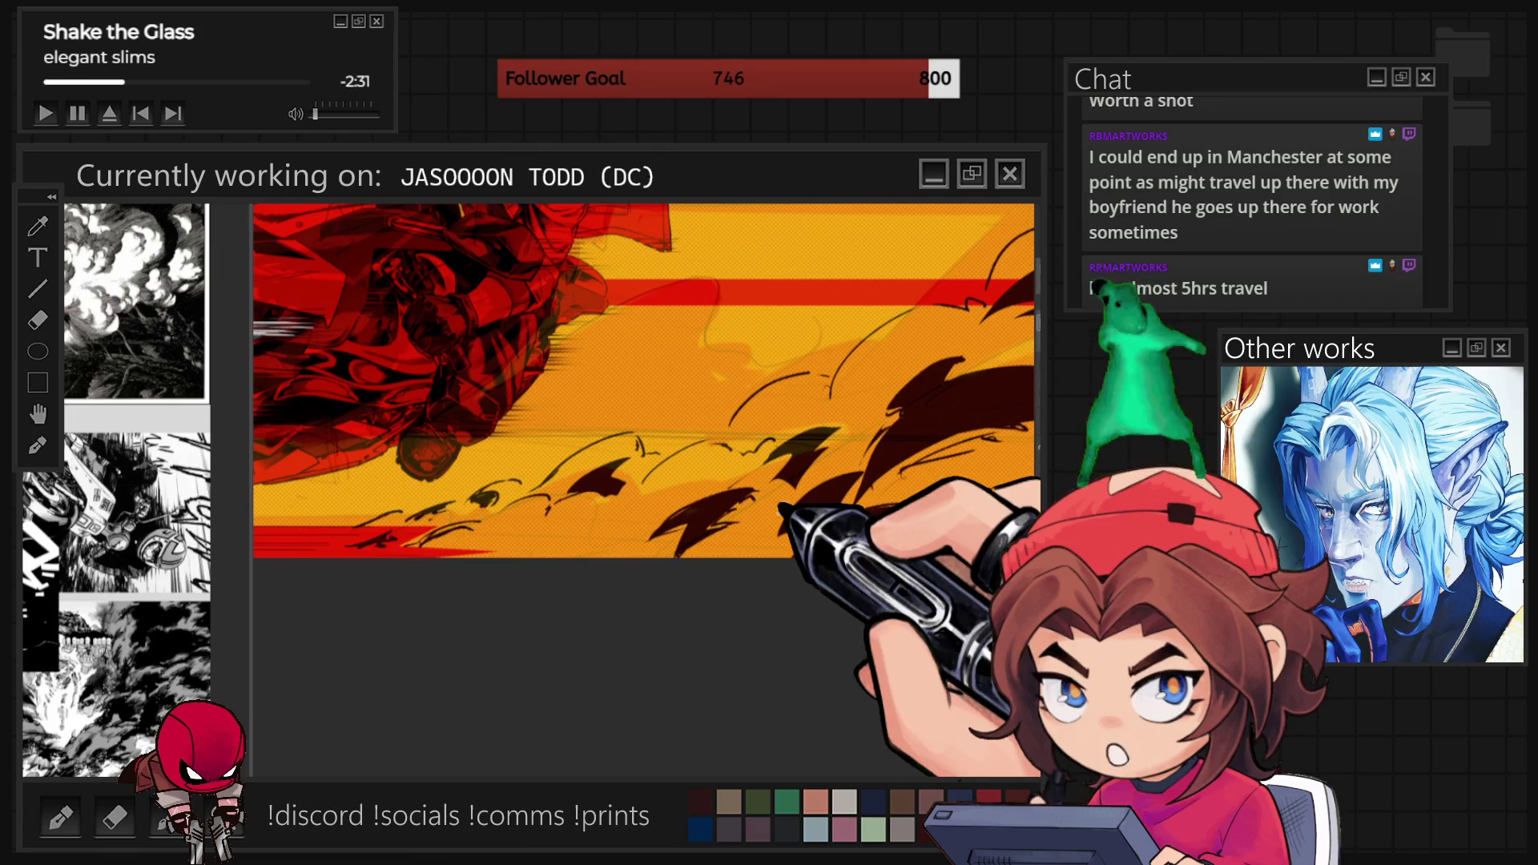
{"action": "left_click_drag", "start_coordinate": [741, 433], "coordinate": [813, 395]}
{"action": "key", "text": "ctrl+z"}
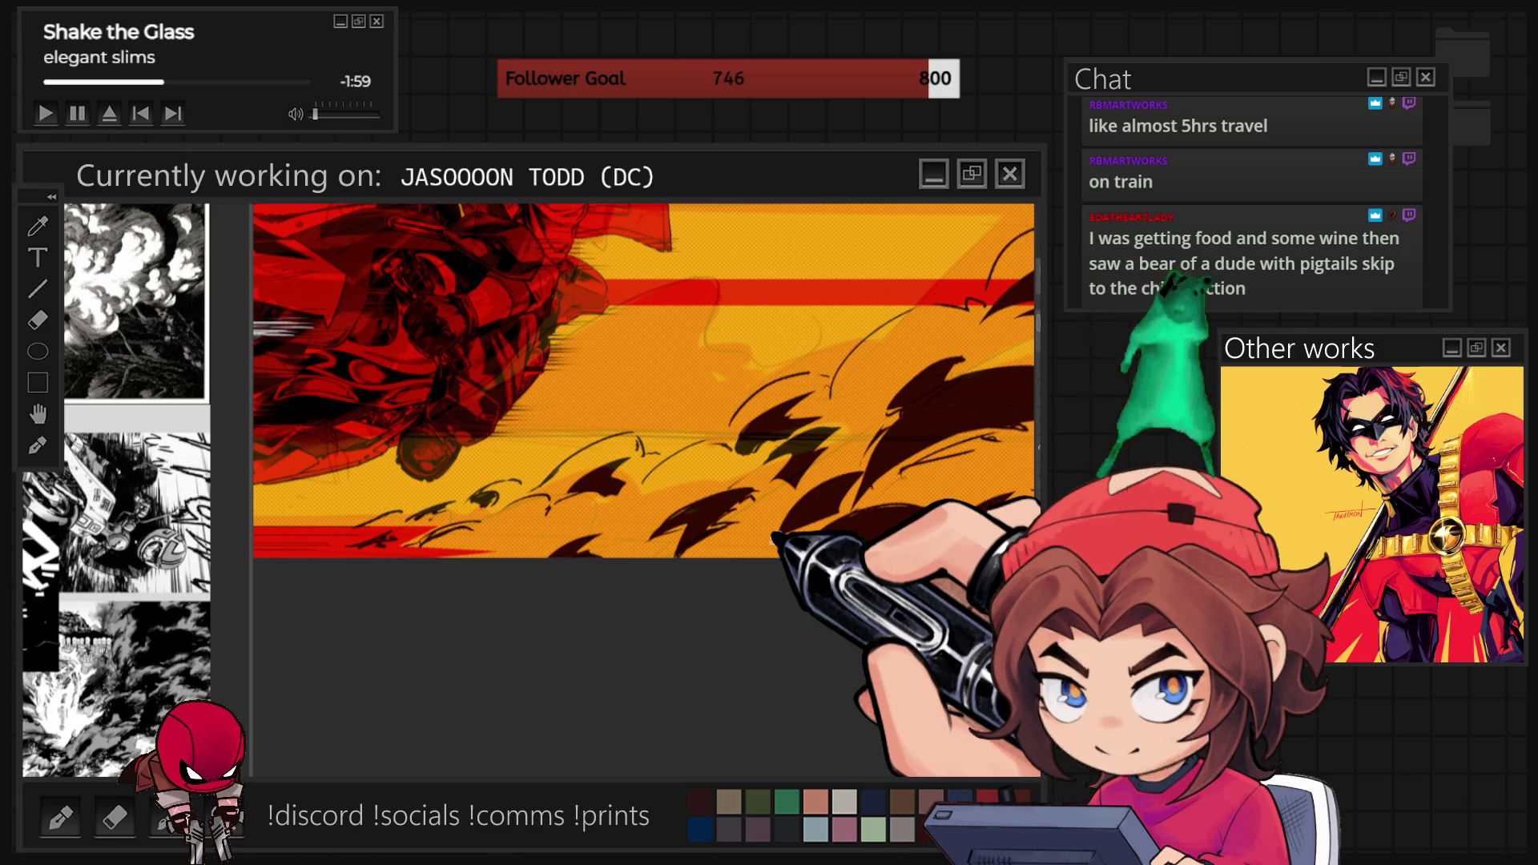
{"action": "key", "text": "ctrl+0"}
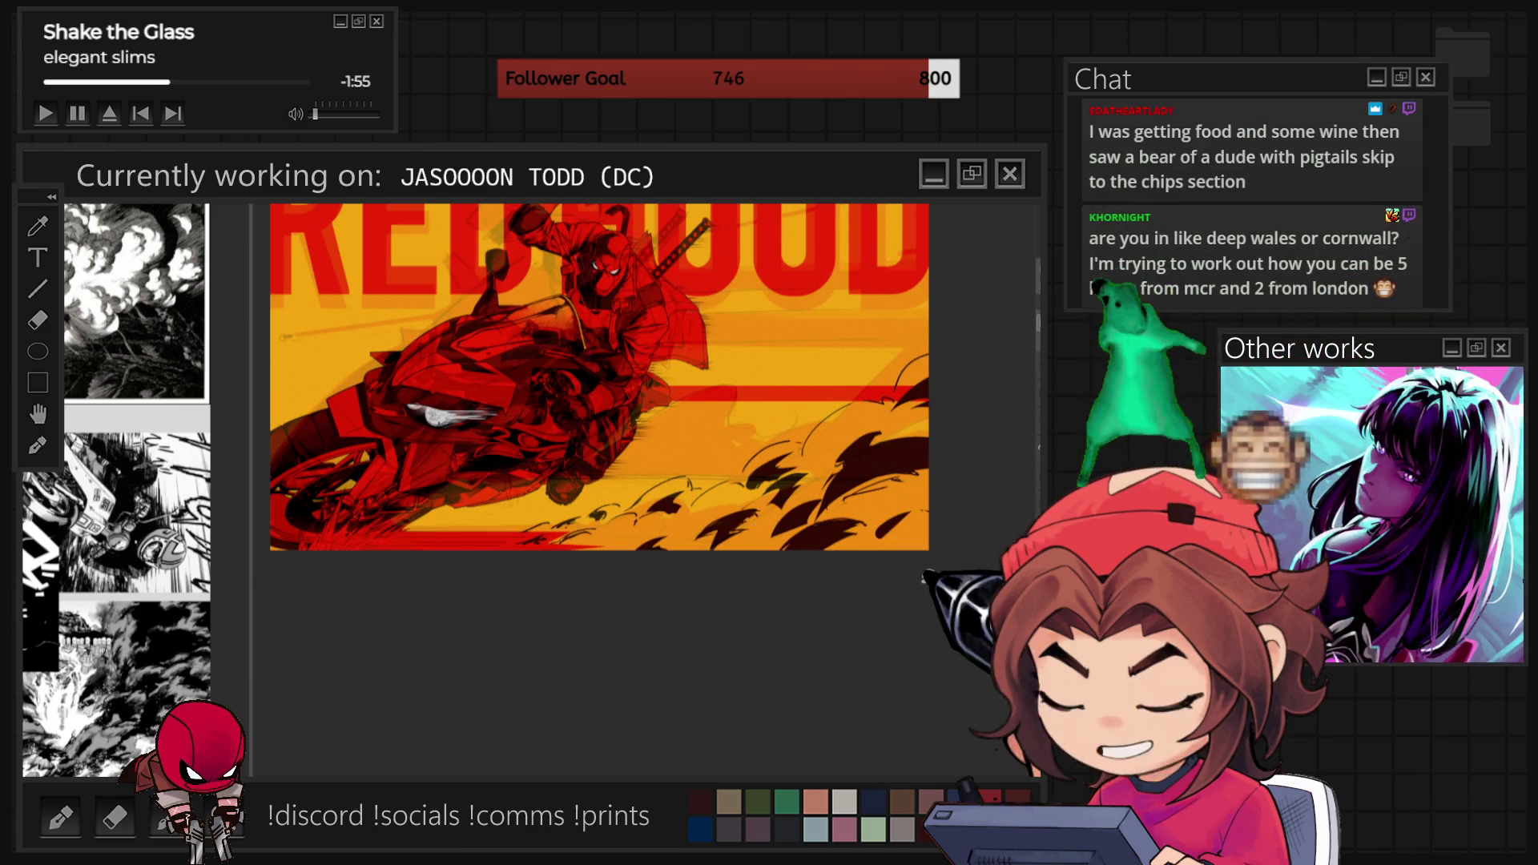
{"action": "key", "text": "ctrl+plus"}
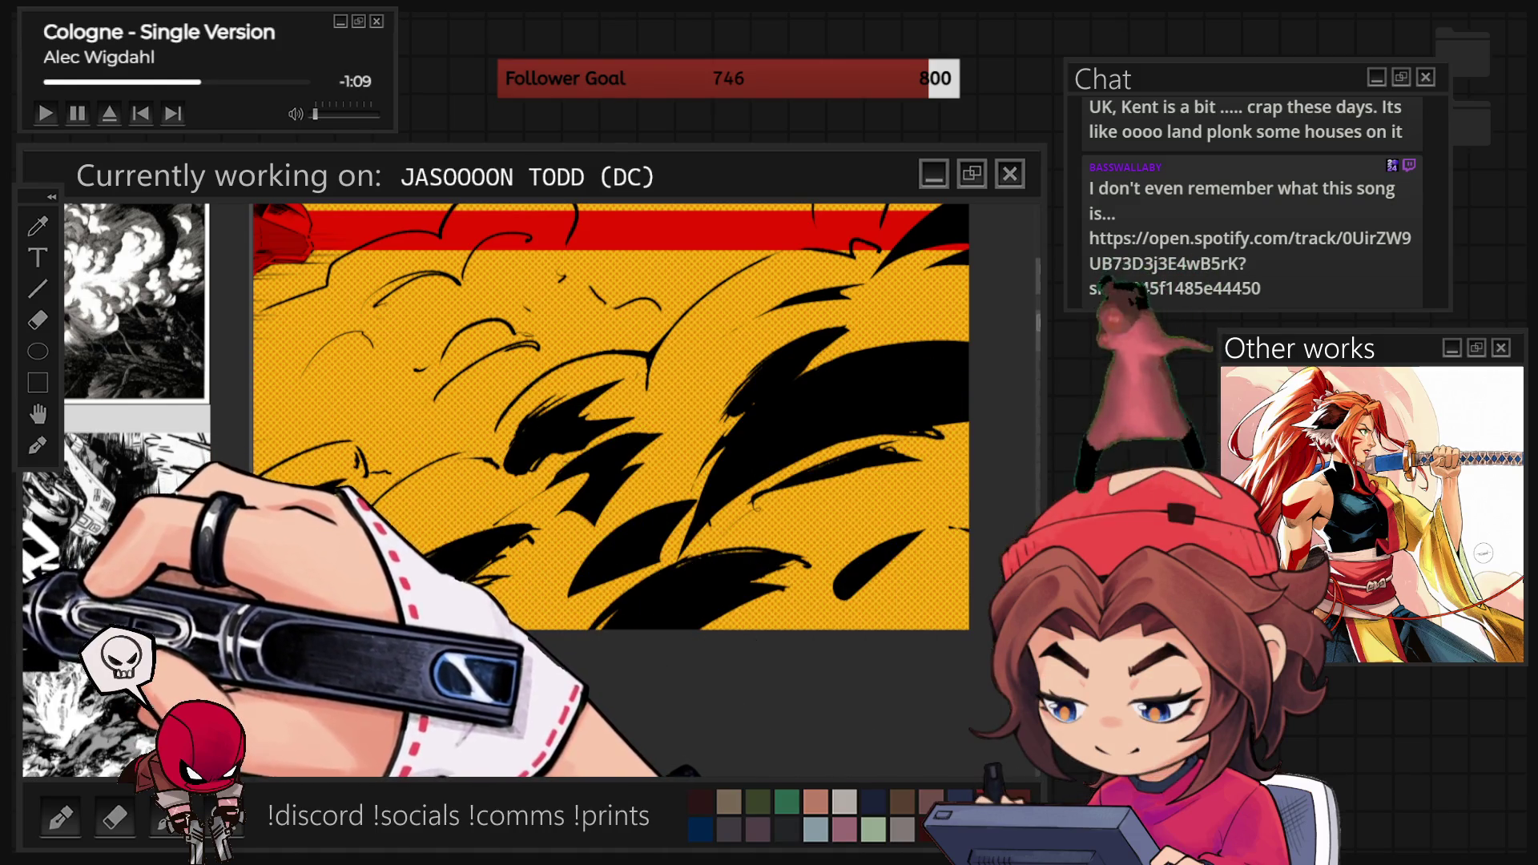
Try grainy black airbrush shading on the flames, undo it, and zoom out to the whole illustration.
{"action": "mouse_move", "coordinate": [774, 429]}
{"action": "left_mouse_down"}
{"action": "mouse_move", "coordinate": [876, 498]}
{"action": "mouse_move", "coordinate": [762, 401]}
{"action": "mouse_move", "coordinate": [704, 550]}
{"action": "mouse_move", "coordinate": [835, 512]}
{"action": "left_mouse_up"}
{"action": "key", "text": "ctrl+z"}
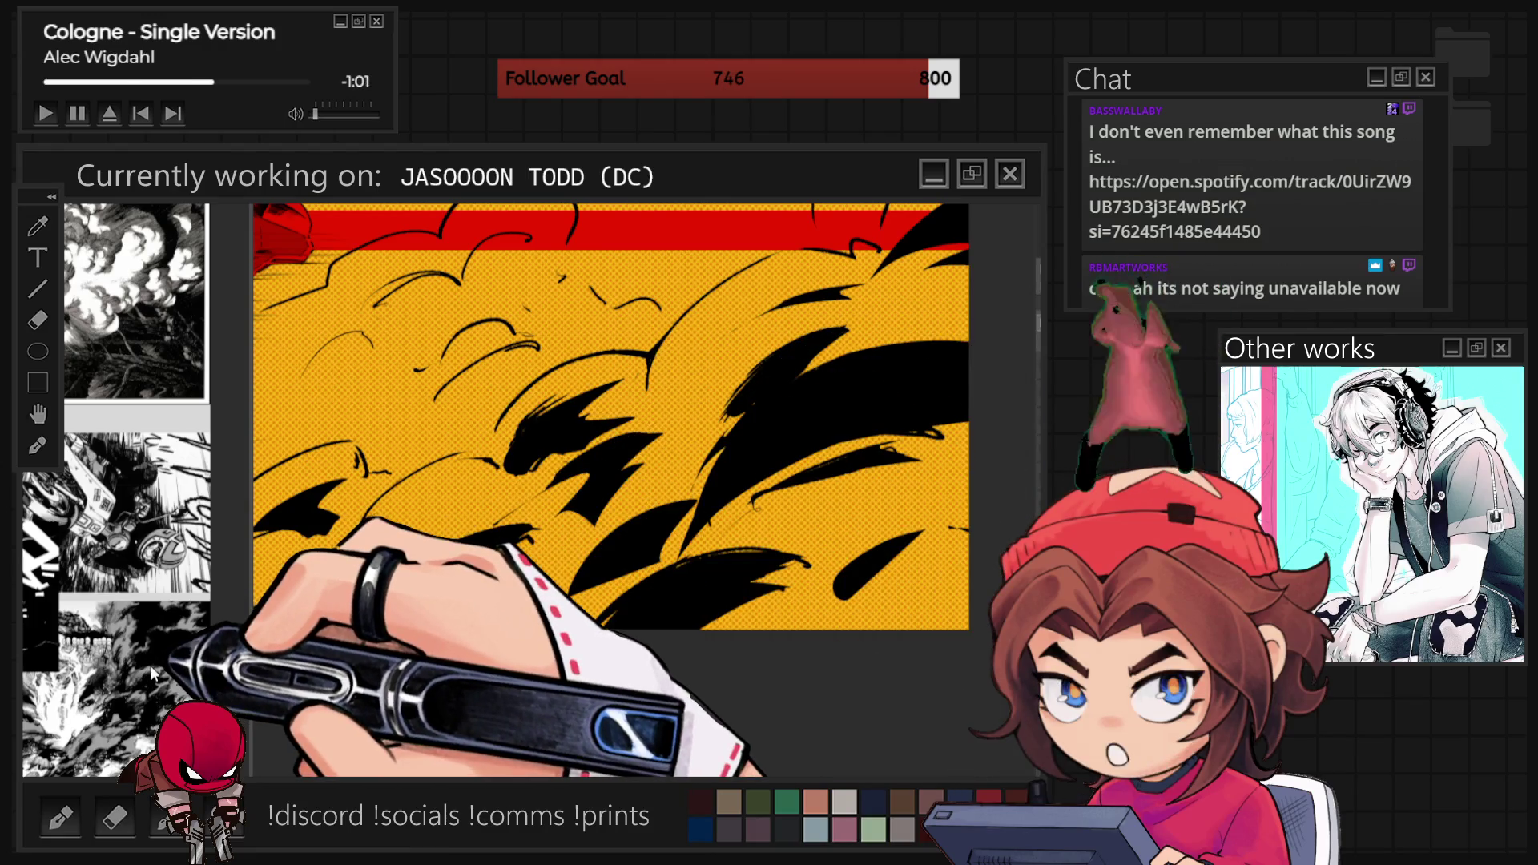
{"action": "scroll", "coordinate": [150, 659], "scroll_direction": "down", "scroll_amount": 3}
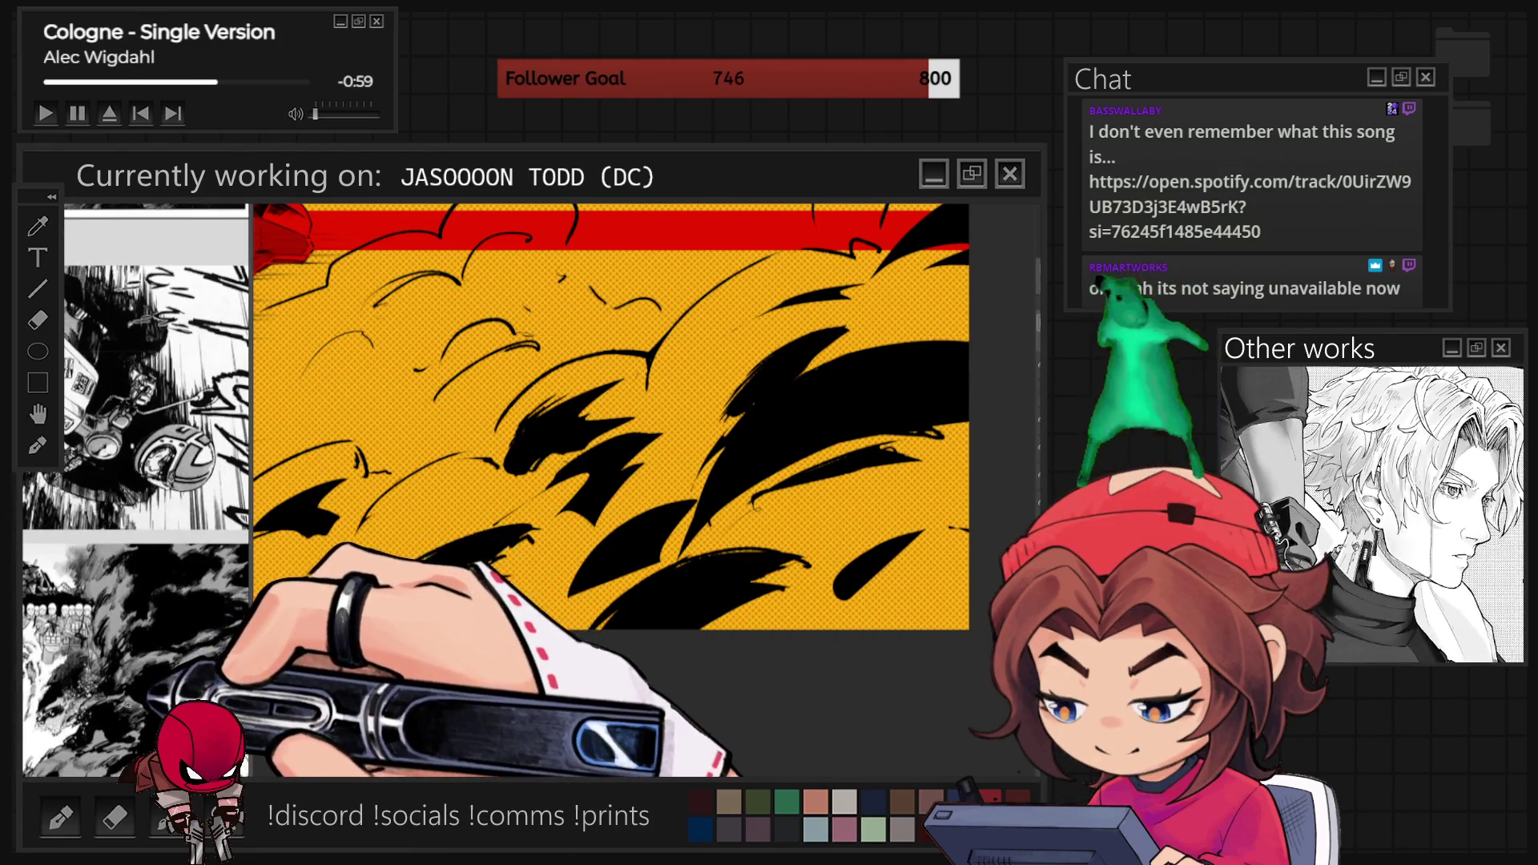
{"action": "scroll", "coordinate": [91, 555], "scroll_direction": "down", "scroll_amount": 1}
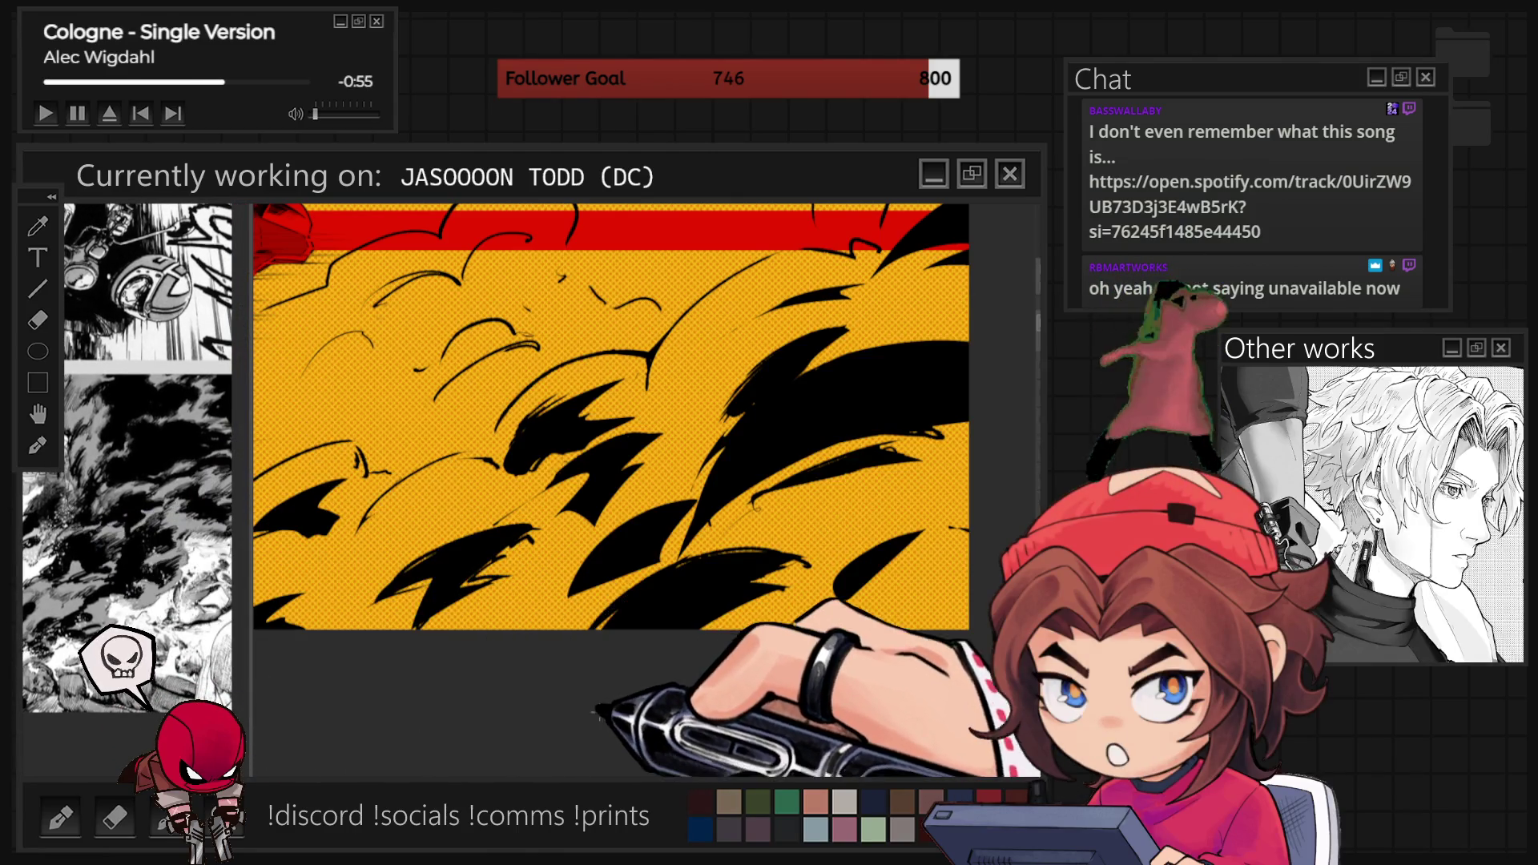
{"action": "scroll", "coordinate": [597, 679], "scroll_direction": "up", "scroll_amount": 1}
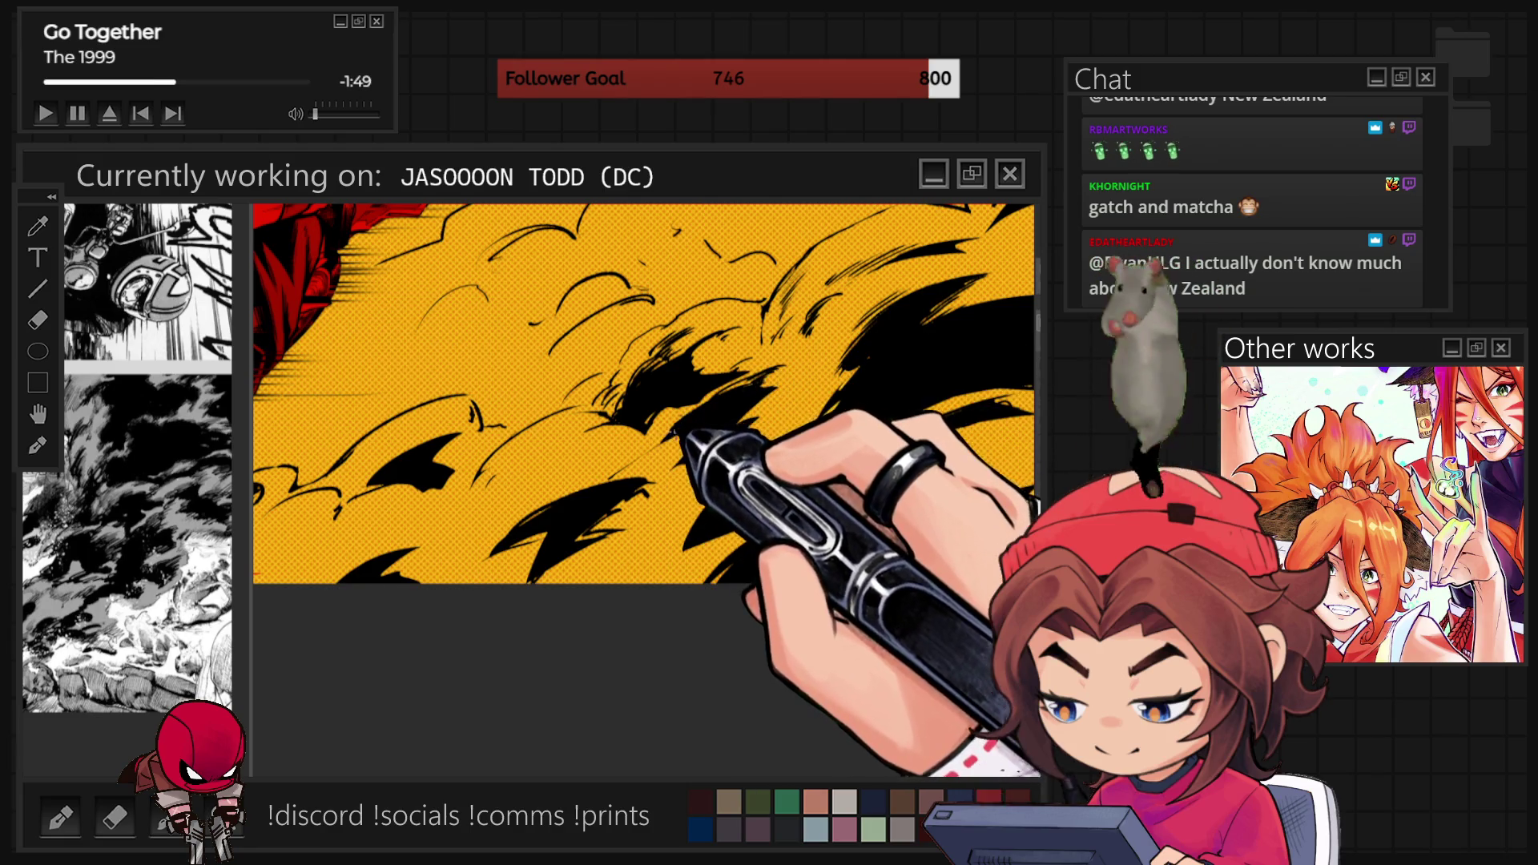
{"action": "key", "text": "ctrl+minus"}
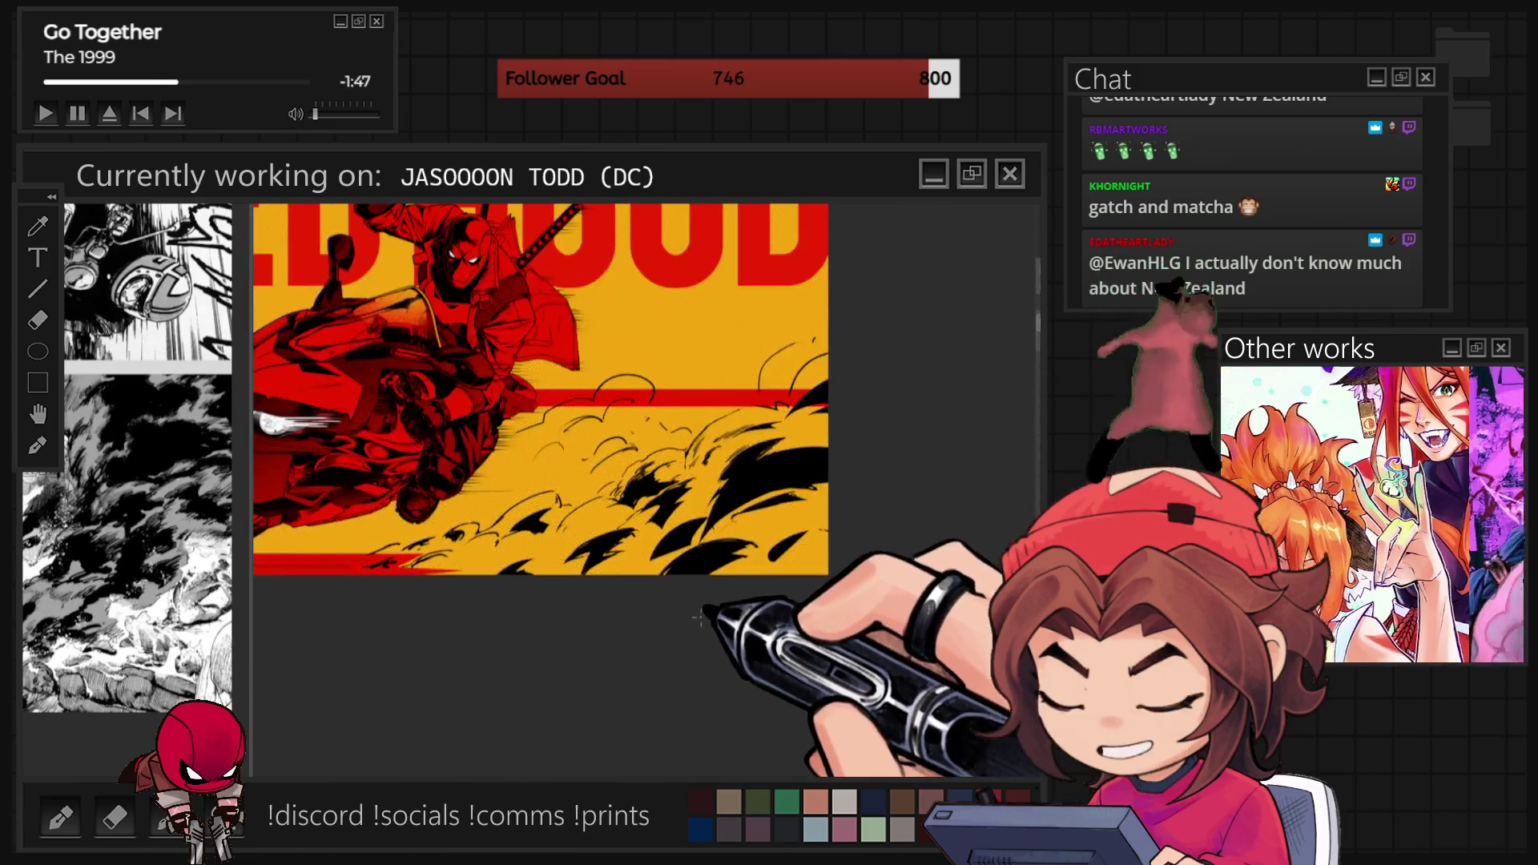
Pan slightly left and zoom in closer on the dust cloud strokes.
{"action": "left_click_drag", "start_coordinate": [656, 597], "coordinate": [622, 598]}
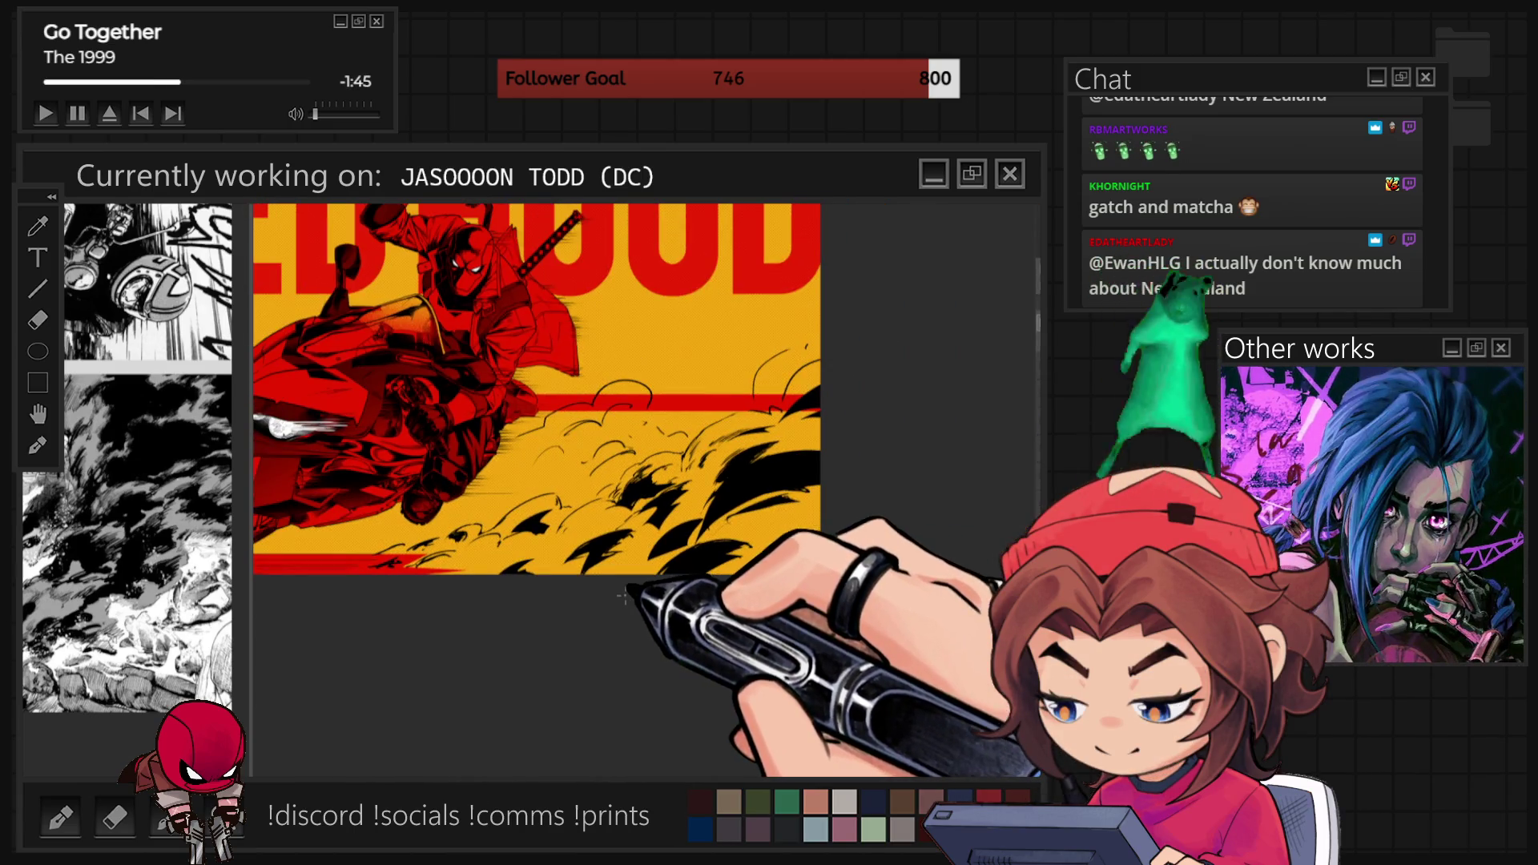
{"action": "key", "text": "ctrl+plus"}
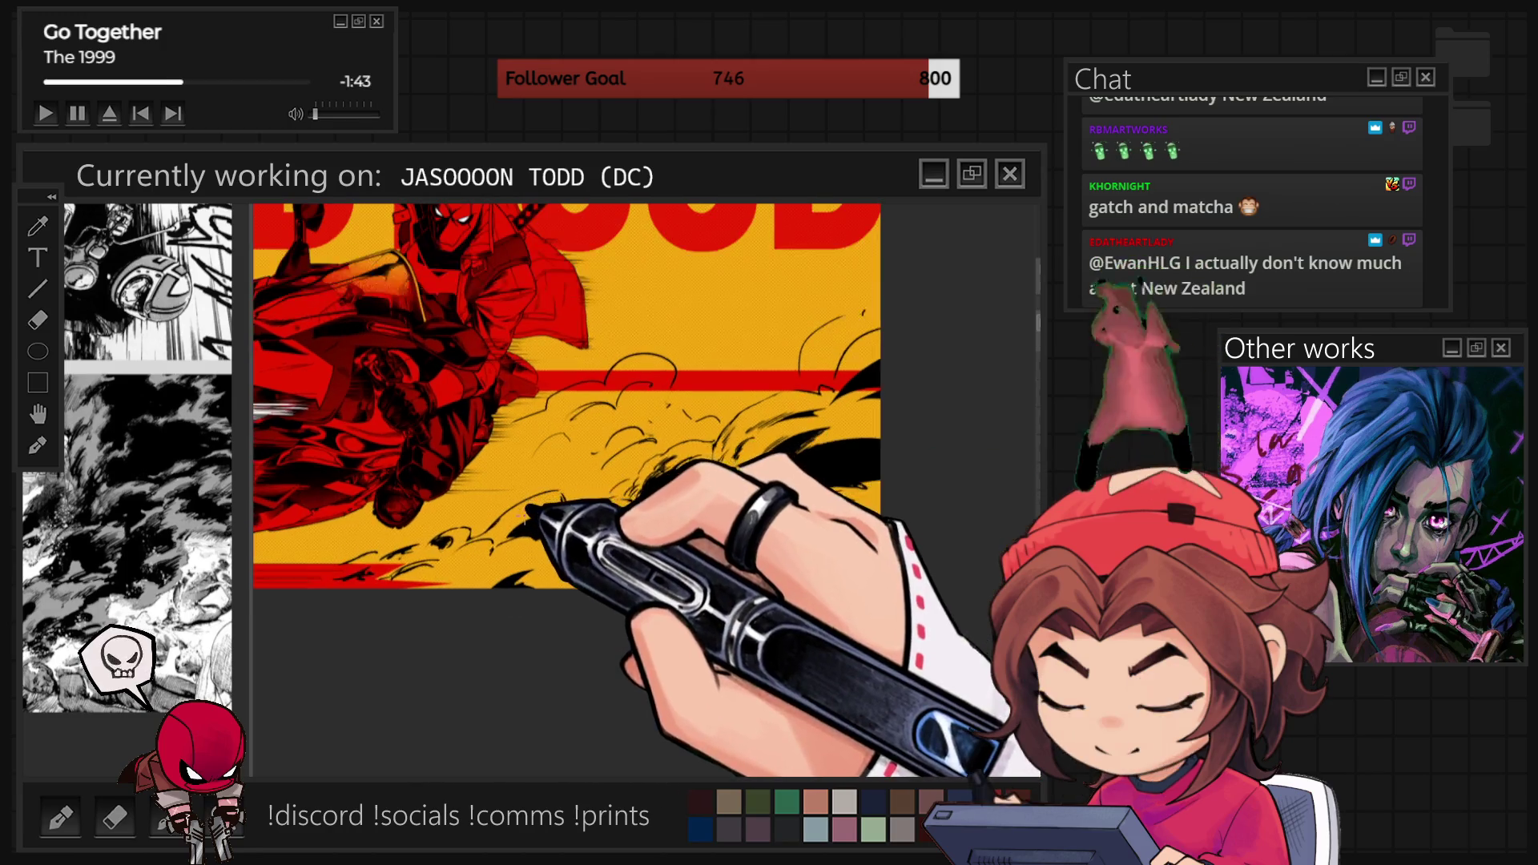
{"action": "key", "text": "ctrl+plus"}
{"action": "key", "text": "ctrl+plus"}
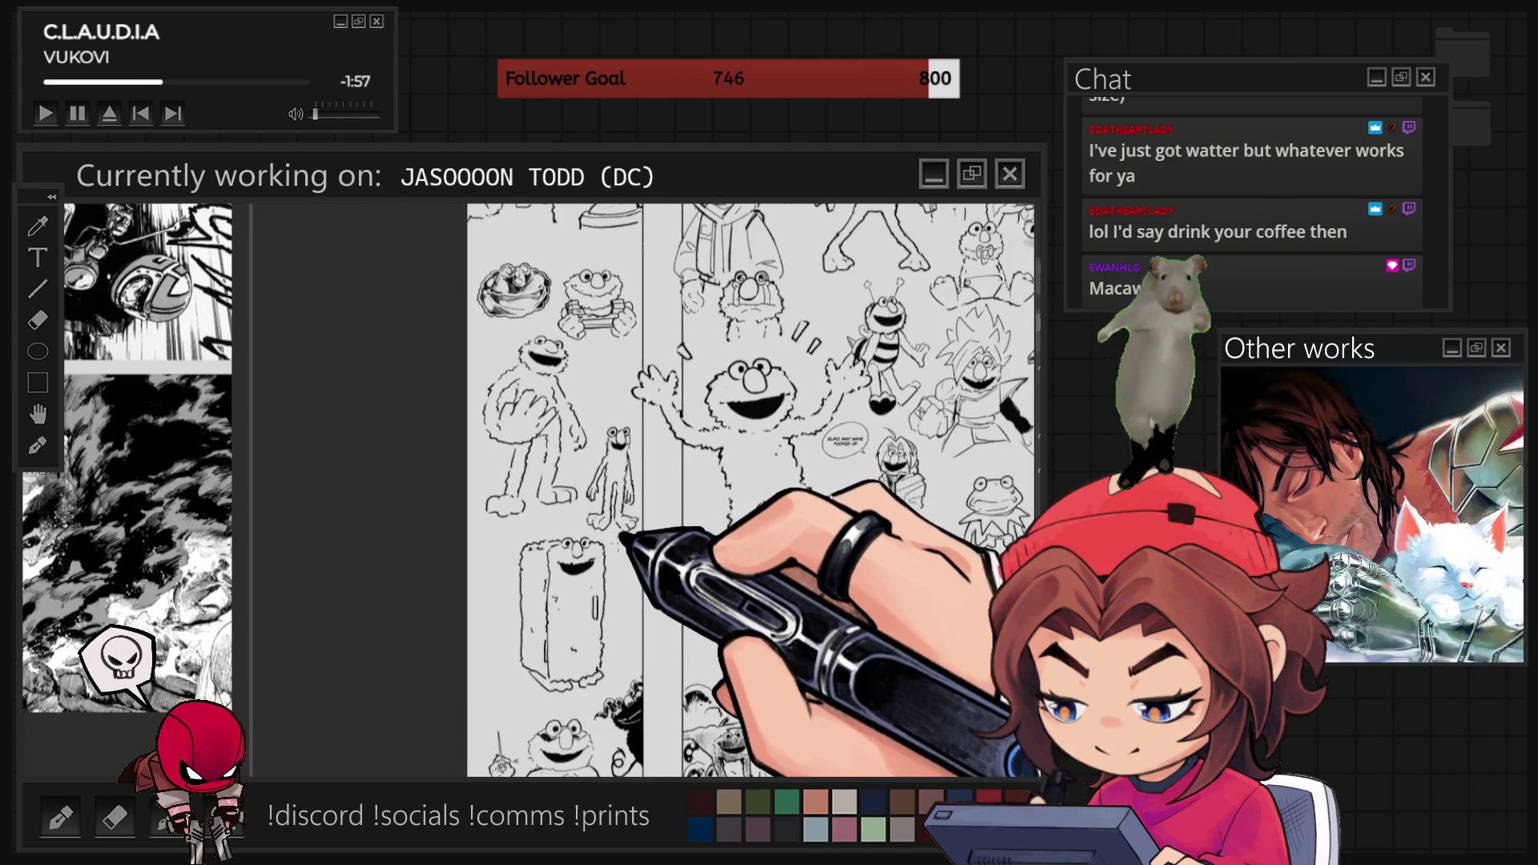
Squeeze the small Elmo doodle narrower from its right side with a free transform.
{"action": "scroll", "coordinate": [669, 489], "scroll_direction": "up", "scroll_amount": 1}
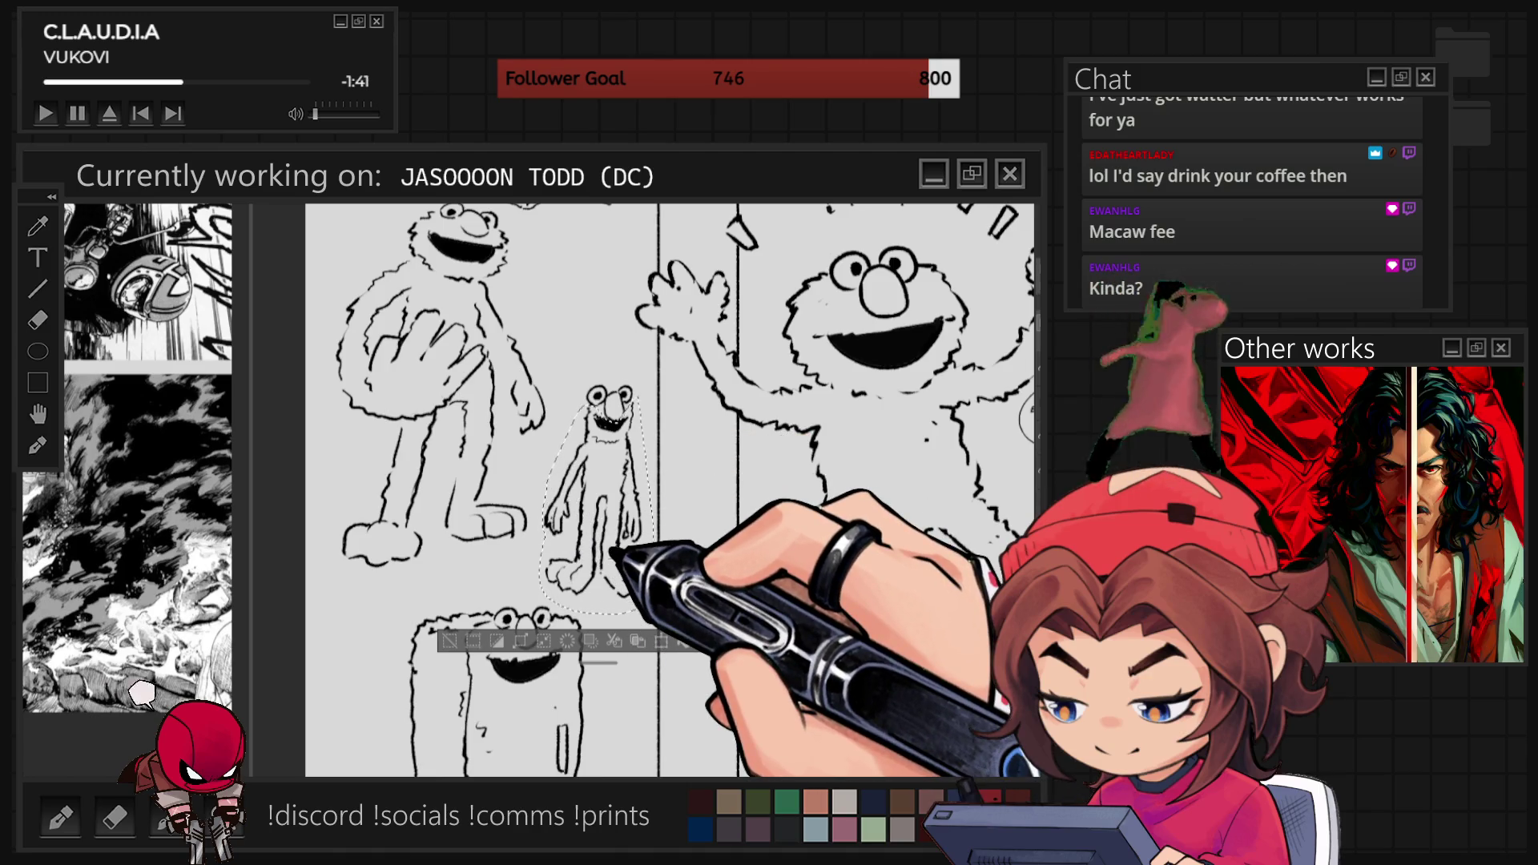
{"action": "key", "text": "ctrl+t"}
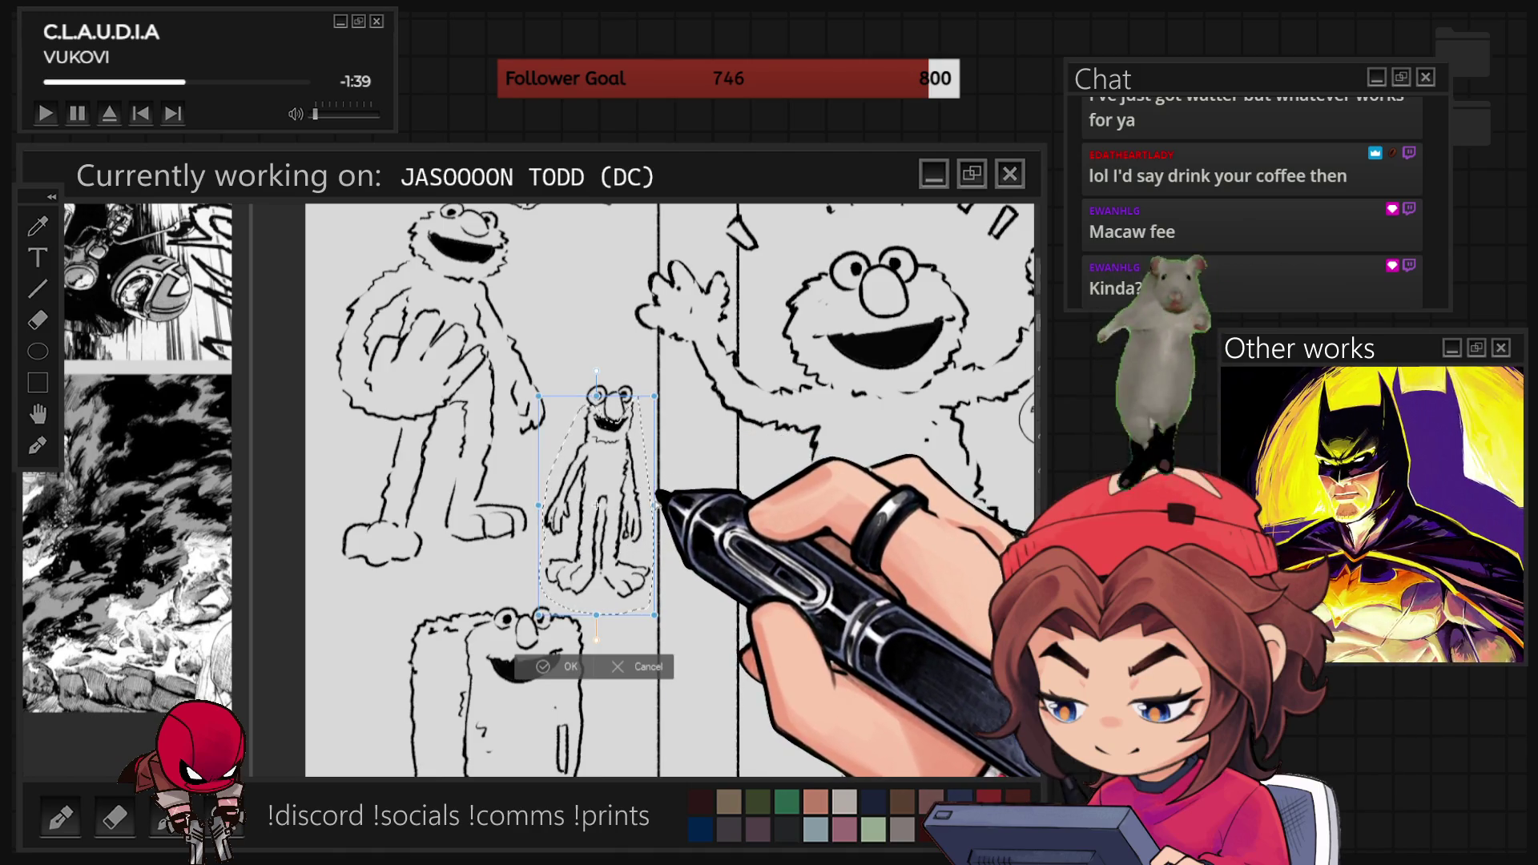
{"action": "mouse_move", "coordinate": [656, 506]}
{"action": "left_mouse_down"}
{"action": "mouse_move", "coordinate": [617, 506]}
{"action": "mouse_move", "coordinate": [586, 481]}
{"action": "left_mouse_up"}
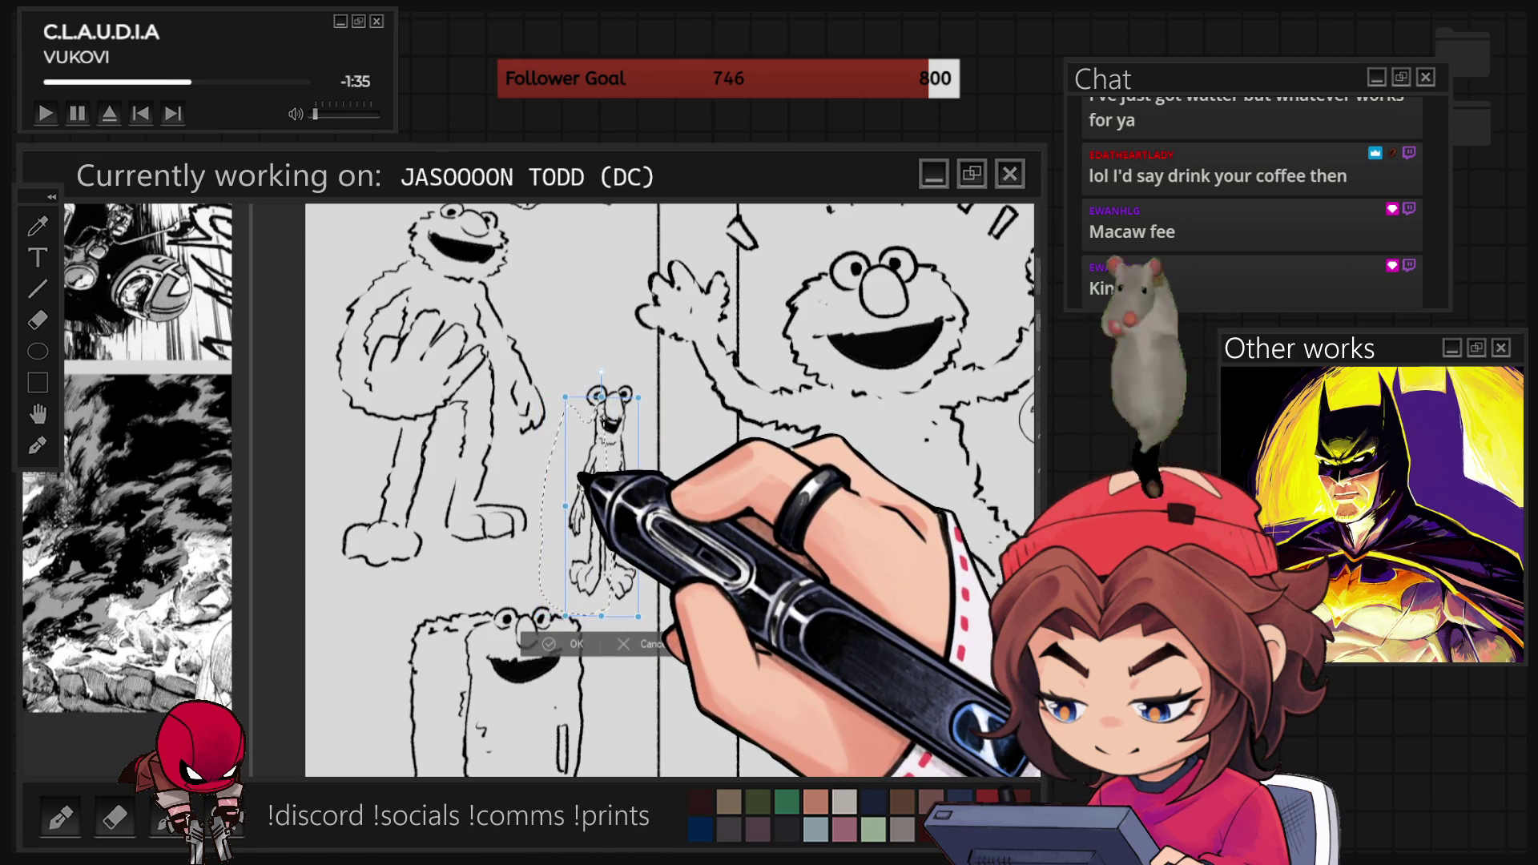
{"action": "left_click", "coordinate": [549, 644]}
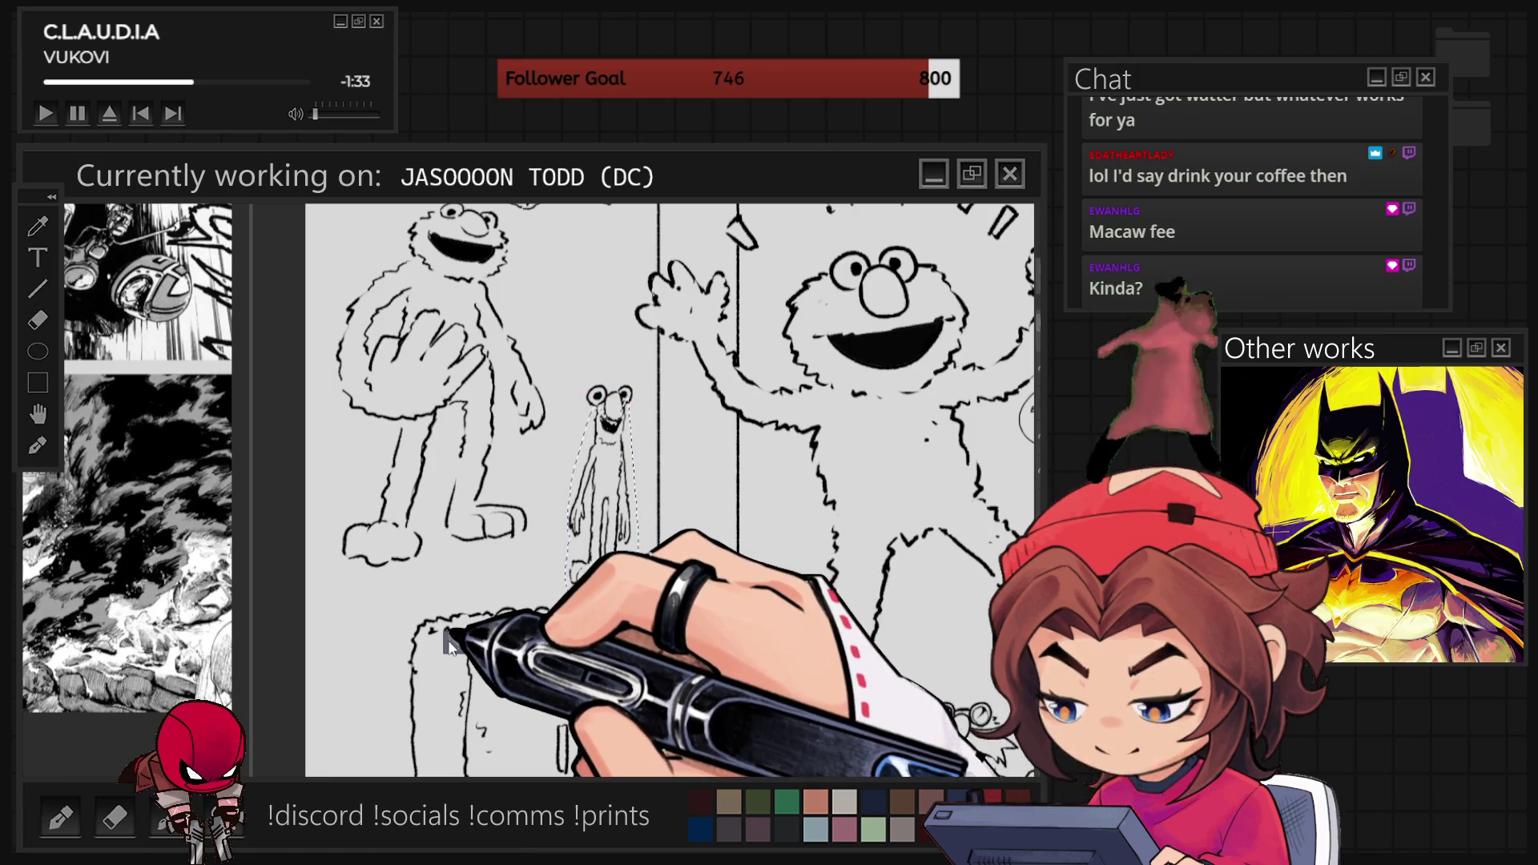
{"action": "scroll", "coordinate": [626, 522], "scroll_direction": "up", "scroll_amount": 2}
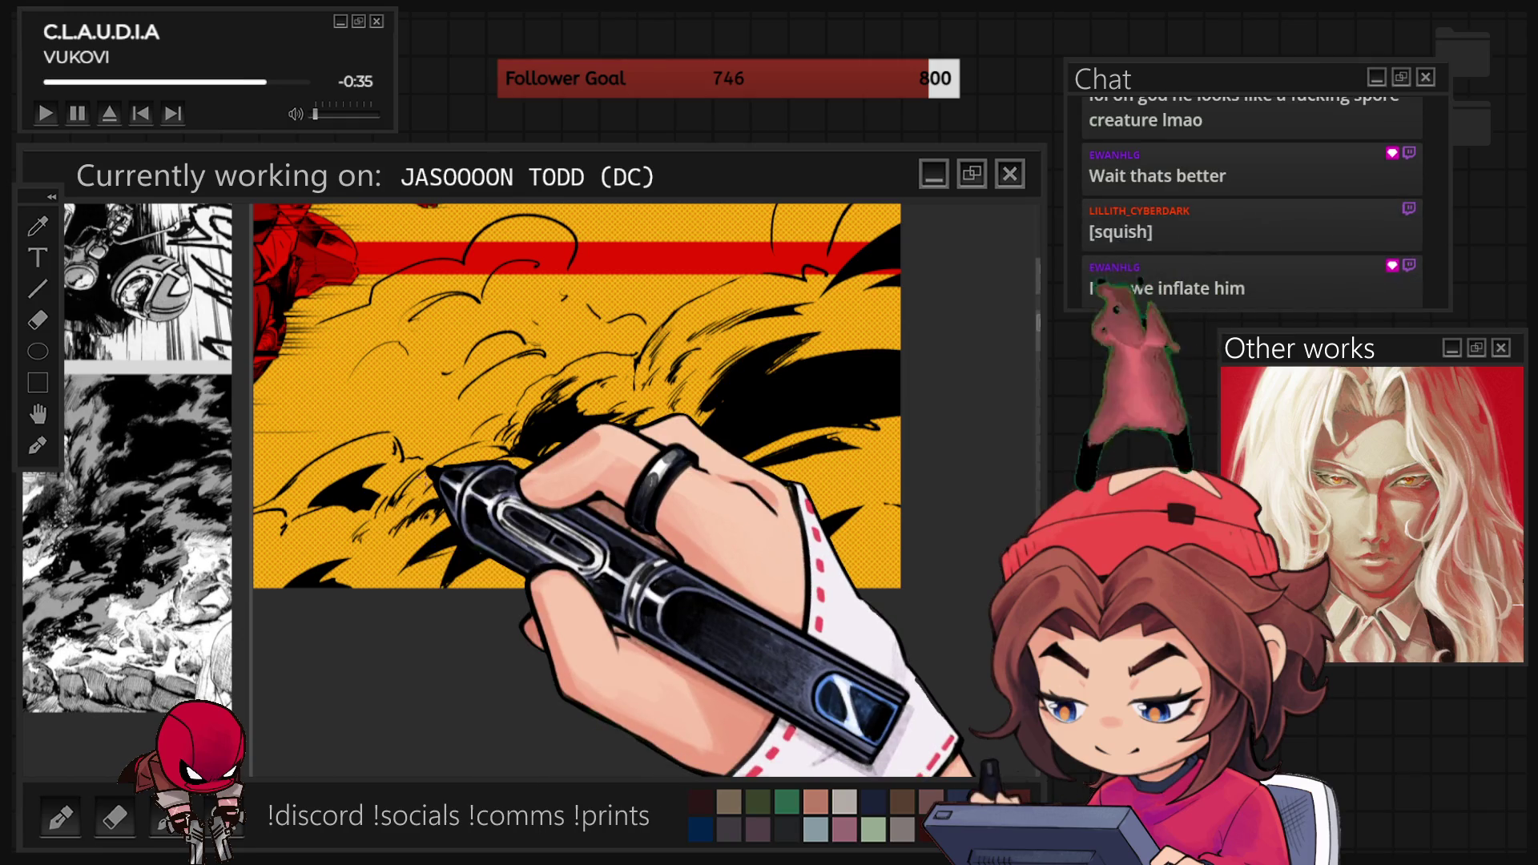
Zoom around the inked smoke clouds, then fit the whole Red Hood illustration to the window.
{"action": "scroll", "coordinate": [611, 518], "scroll_direction": "down", "scroll_amount": 2}
{"action": "scroll", "coordinate": [610, 516], "scroll_direction": "up", "scroll_amount": 2}
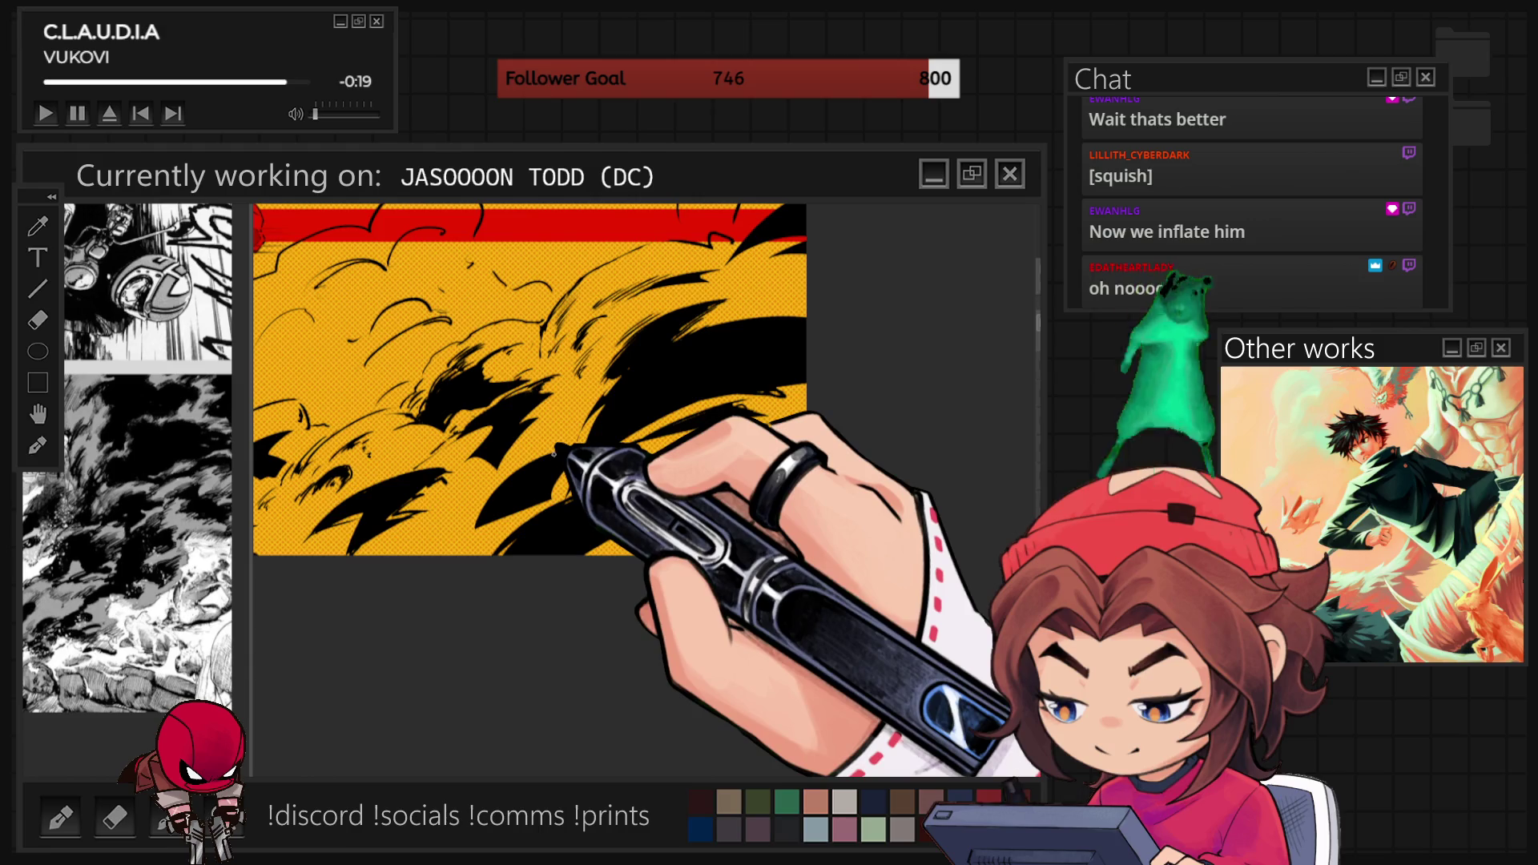
{"action": "key", "text": "ctrl+0"}
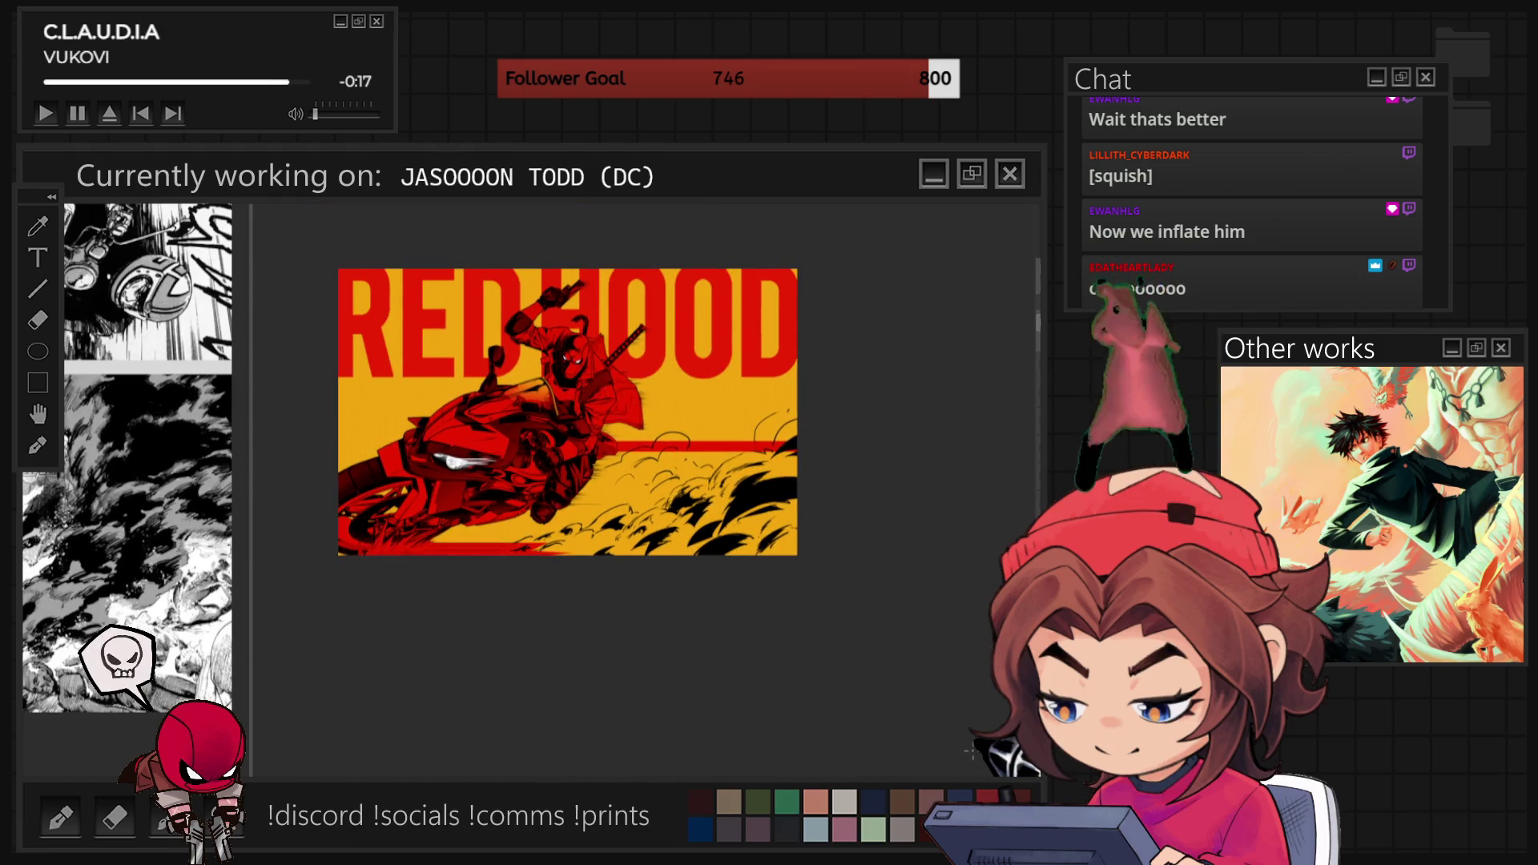
{"action": "scroll", "coordinate": [641, 377], "scroll_direction": "up", "scroll_amount": 3}
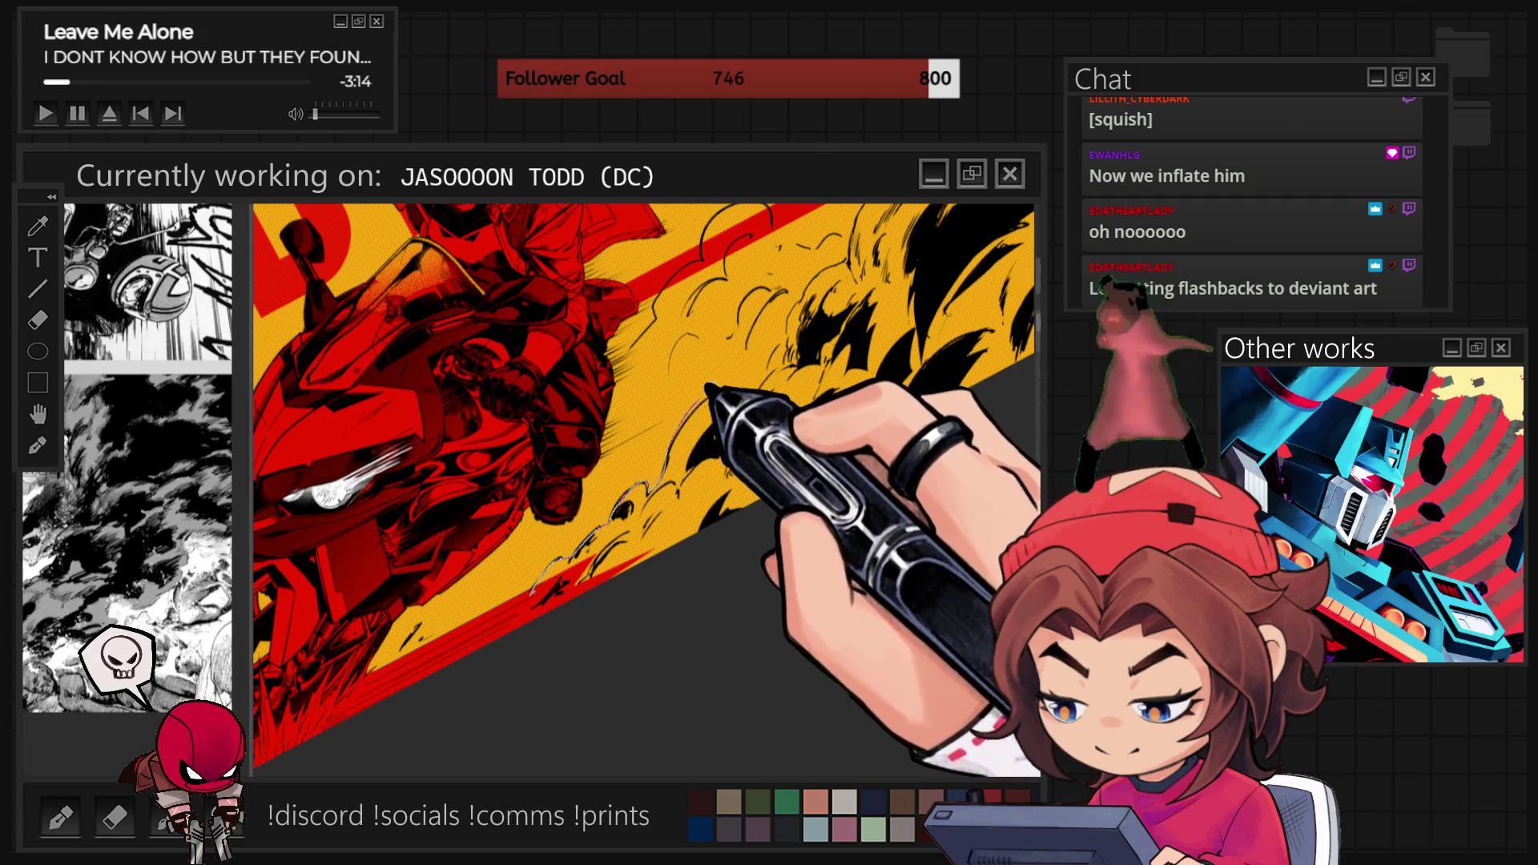
Lasso-fill the smoke patches behind the motorcycle with red, rotating the view to follow them.
{"action": "left_click_drag", "start_coordinate": [756, 405], "coordinate": [953, 346]}
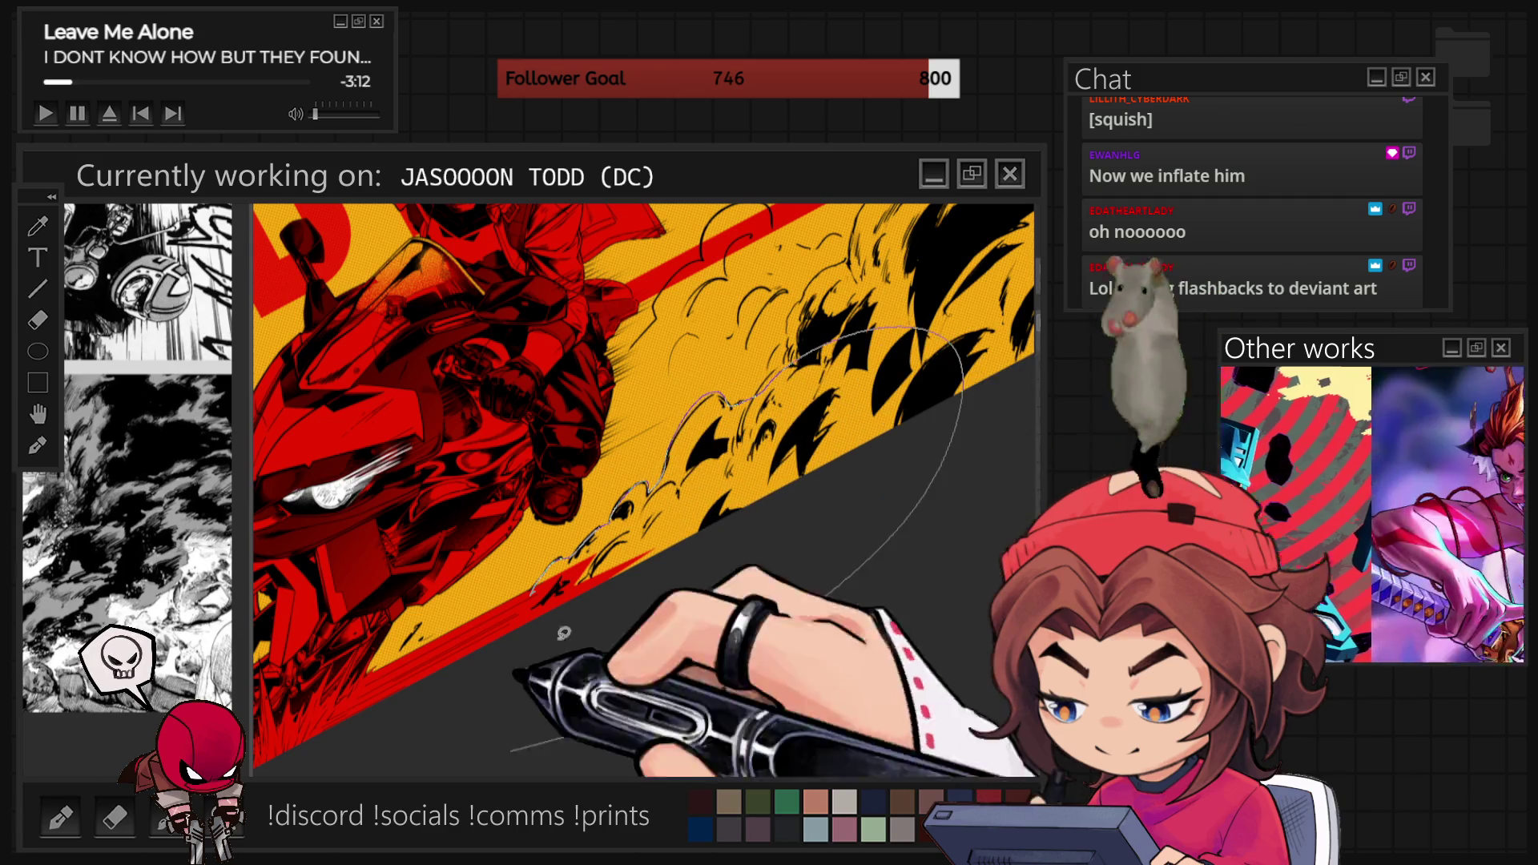
{"action": "left_click_drag", "start_coordinate": [858, 584], "coordinate": [600, 653]}
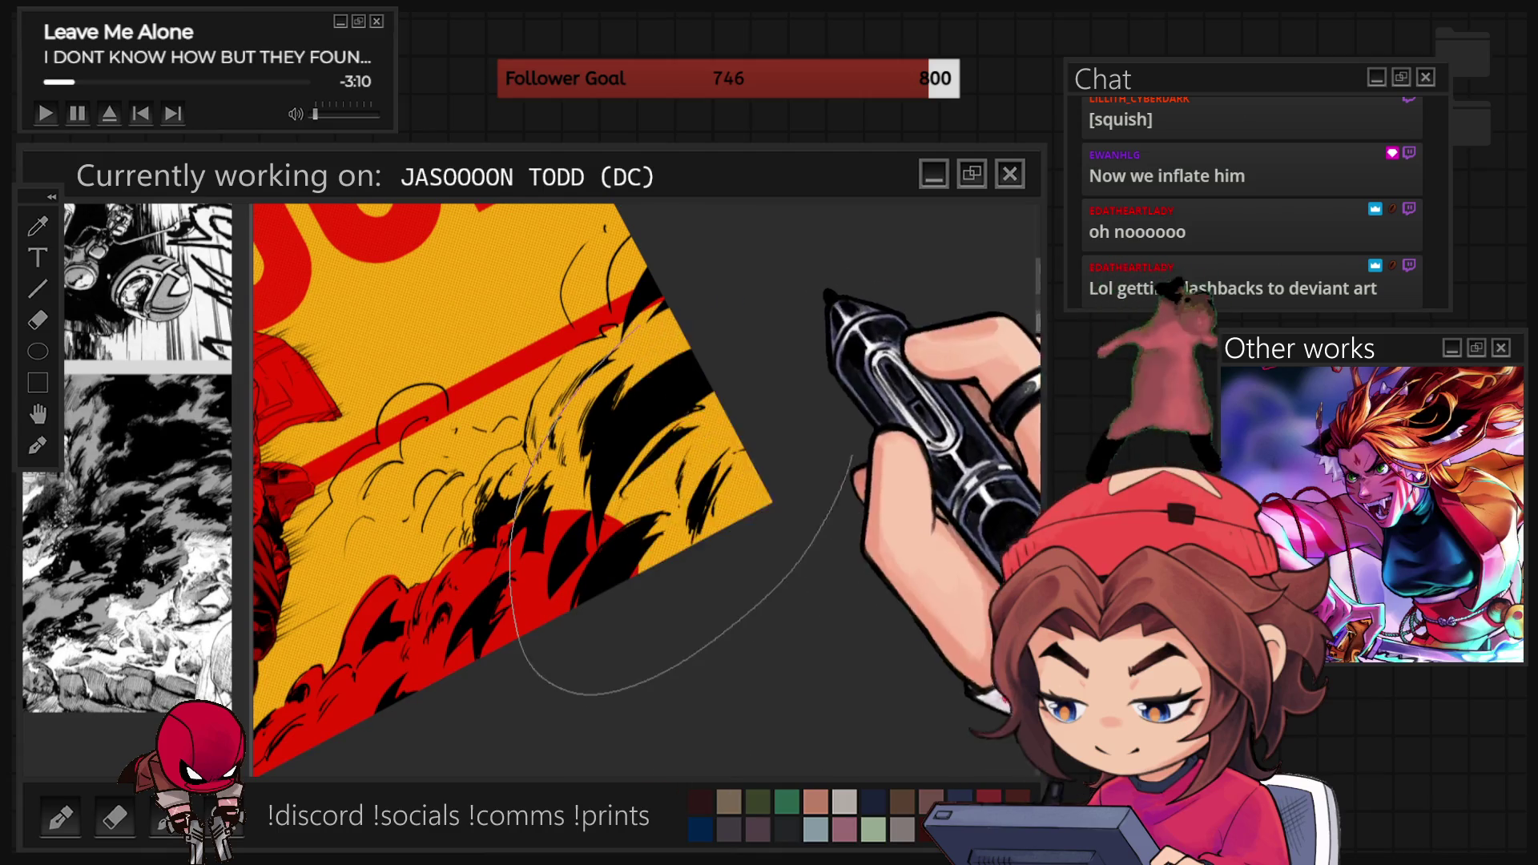
{"action": "mouse_move", "coordinate": [645, 227]}
{"action": "left_mouse_down"}
{"action": "mouse_move", "coordinate": [621, 257]}
{"action": "mouse_move", "coordinate": [617, 325]}
{"action": "mouse_move", "coordinate": [481, 520]}
{"action": "mouse_move", "coordinate": [493, 468]}
{"action": "left_mouse_up"}
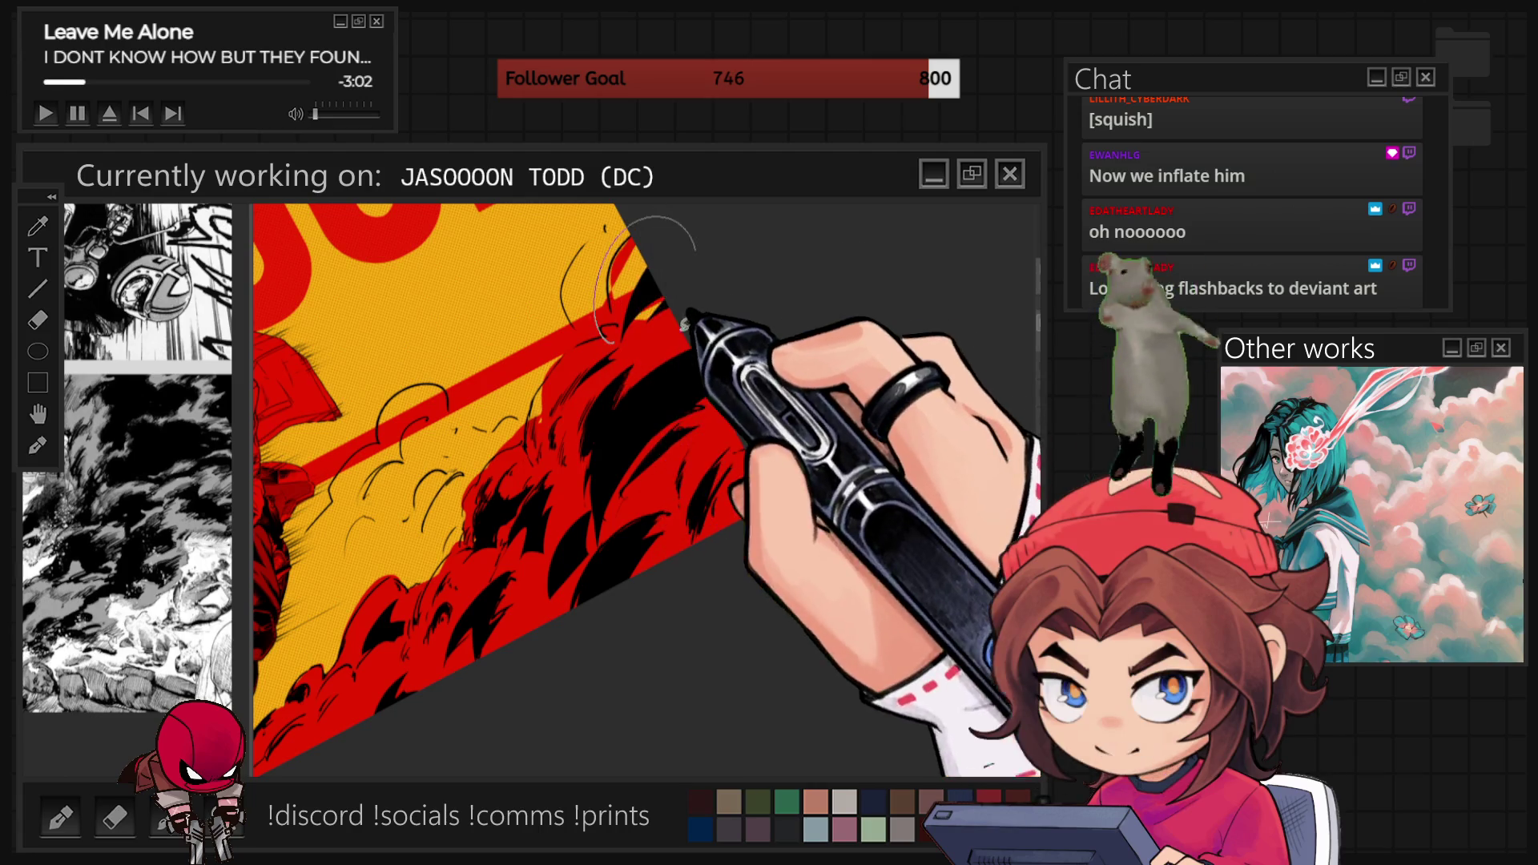
{"action": "left_click_drag", "start_coordinate": [666, 214], "coordinate": [620, 353]}
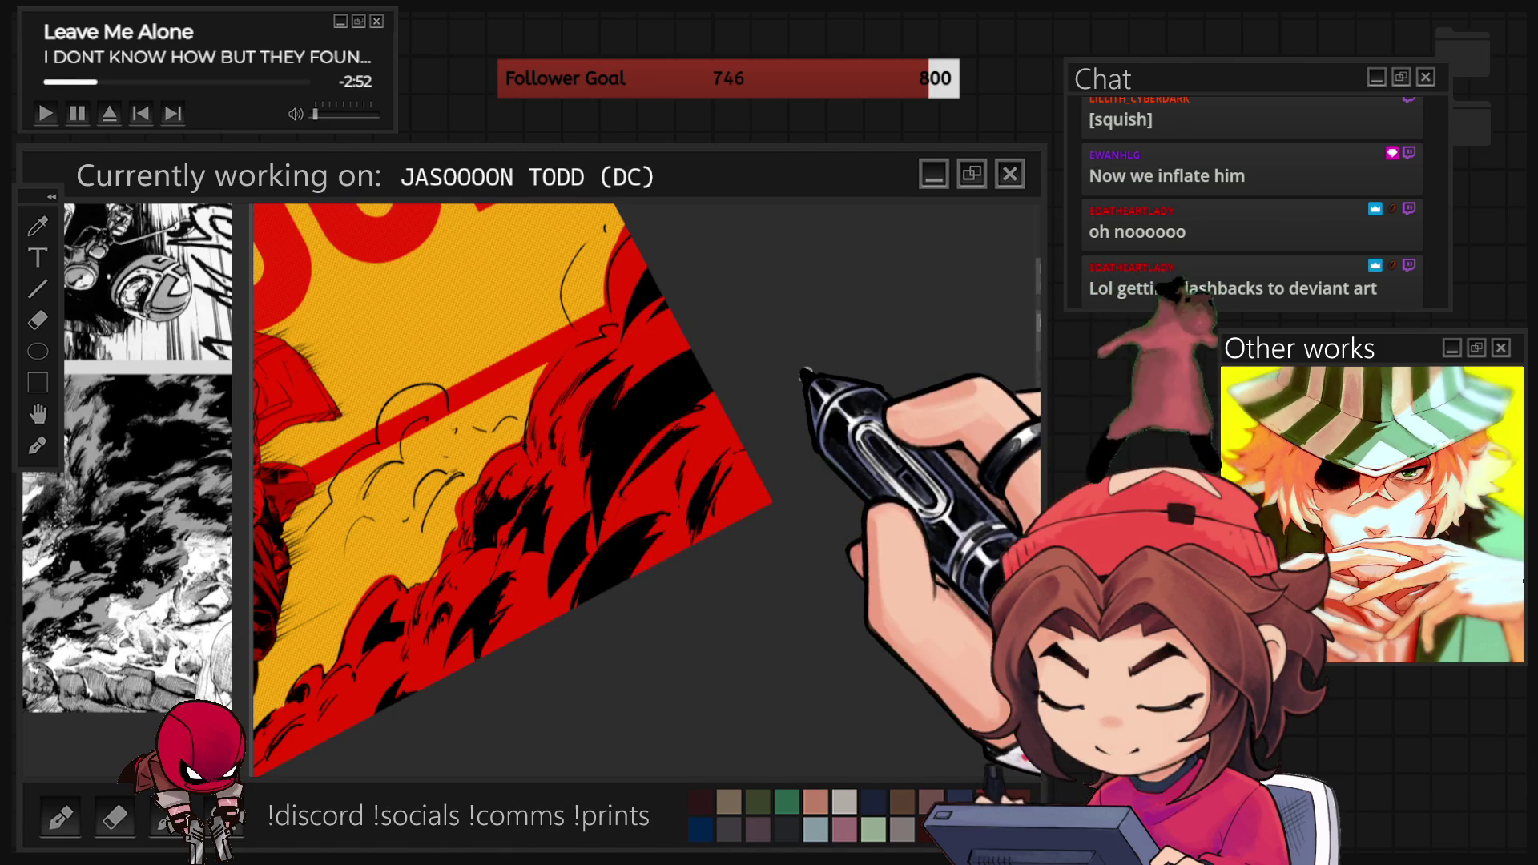
{"action": "key", "text": "ctrl+0"}
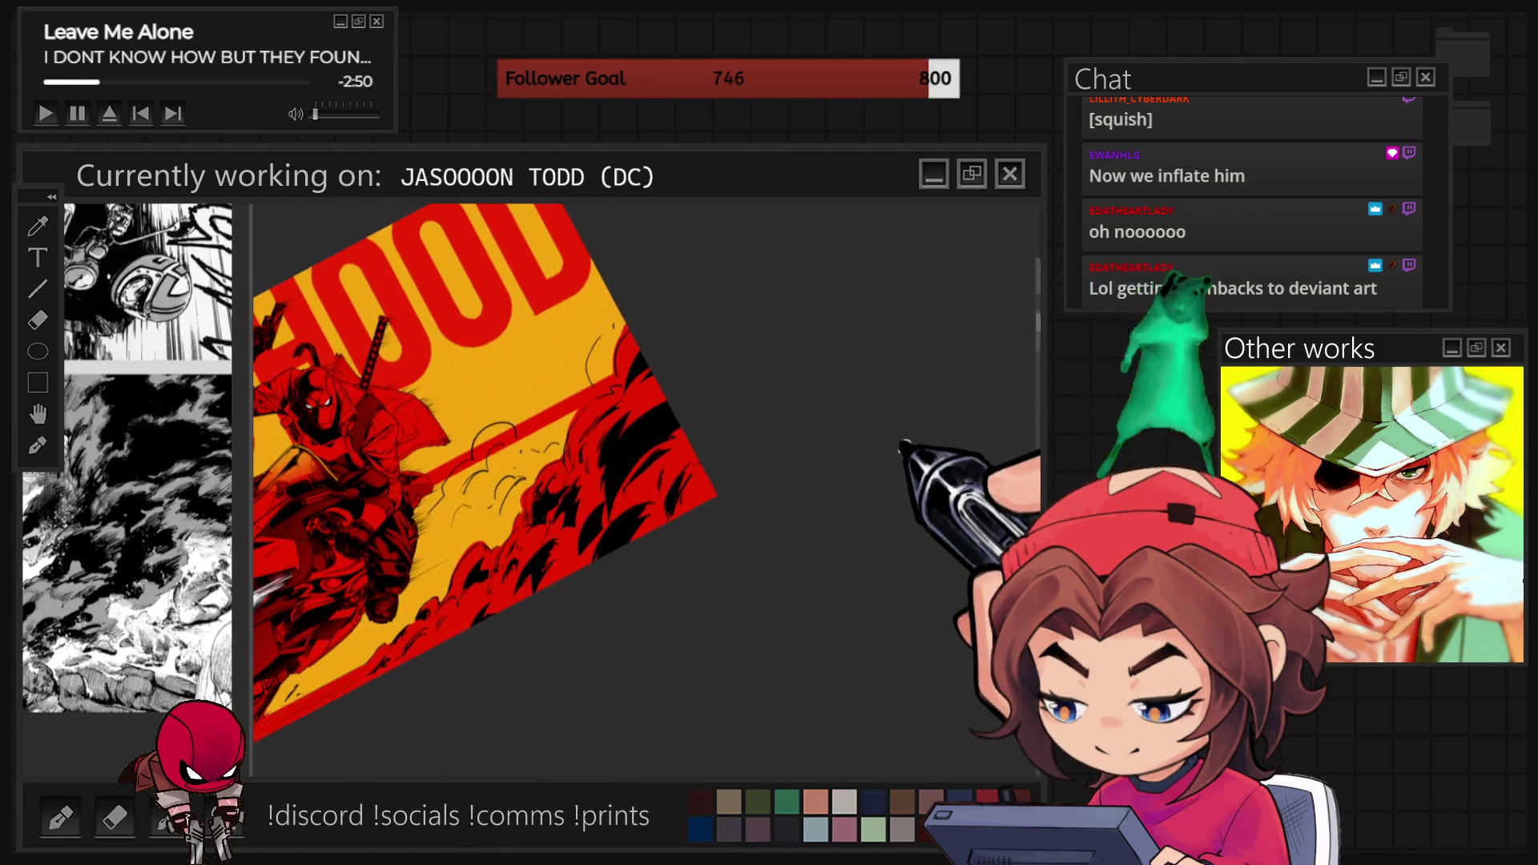
Paint textured red halftone shading onto the lower-right smoke, undoing and redoing the stroke.
{"action": "key", "text": "ctrl+0"}
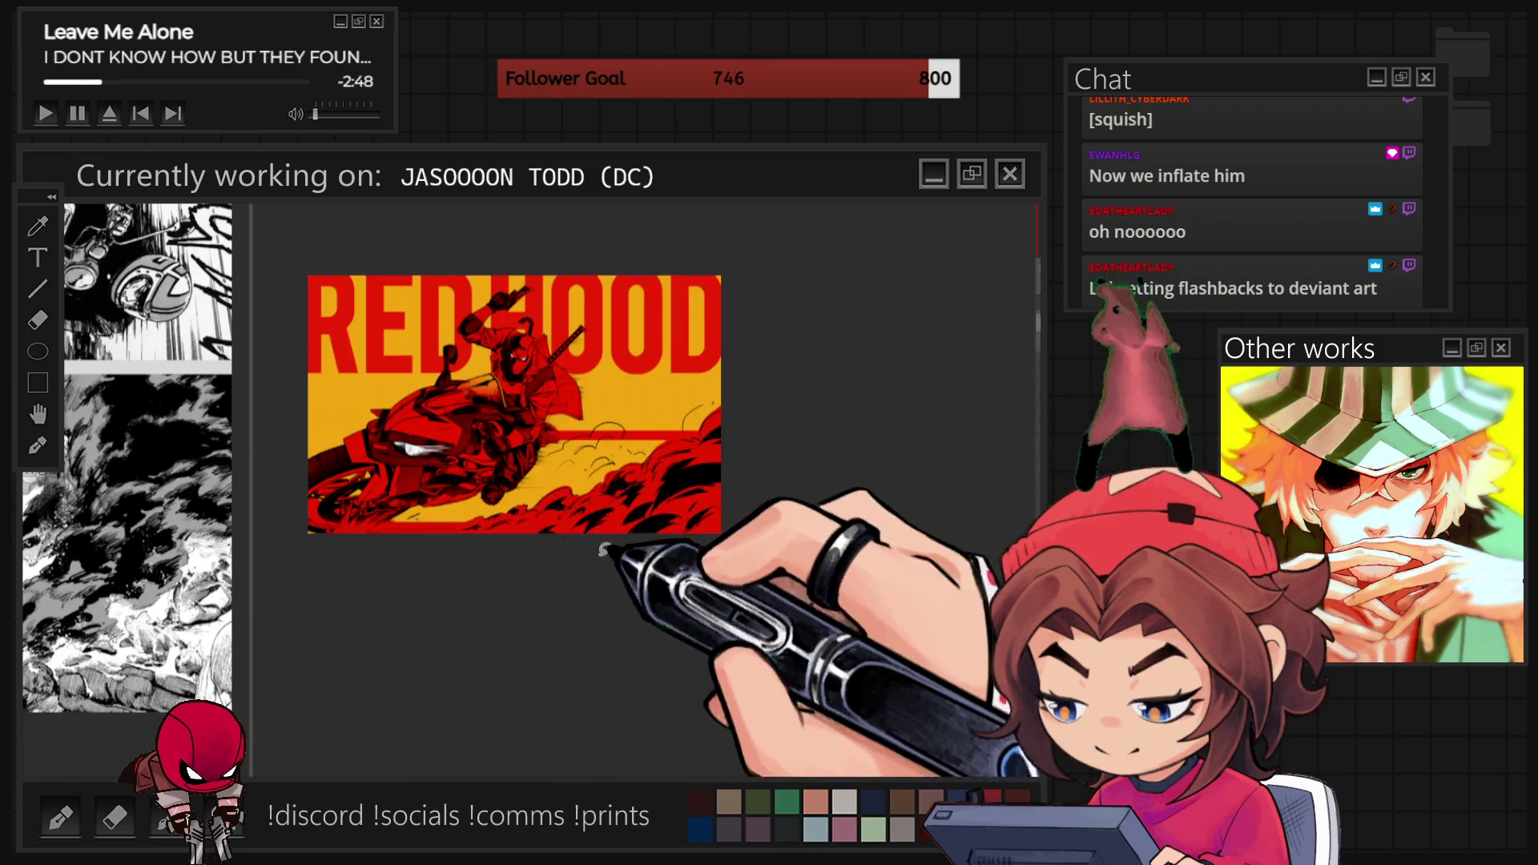
{"action": "scroll", "coordinate": [674, 486], "scroll_direction": "up", "scroll_amount": 3}
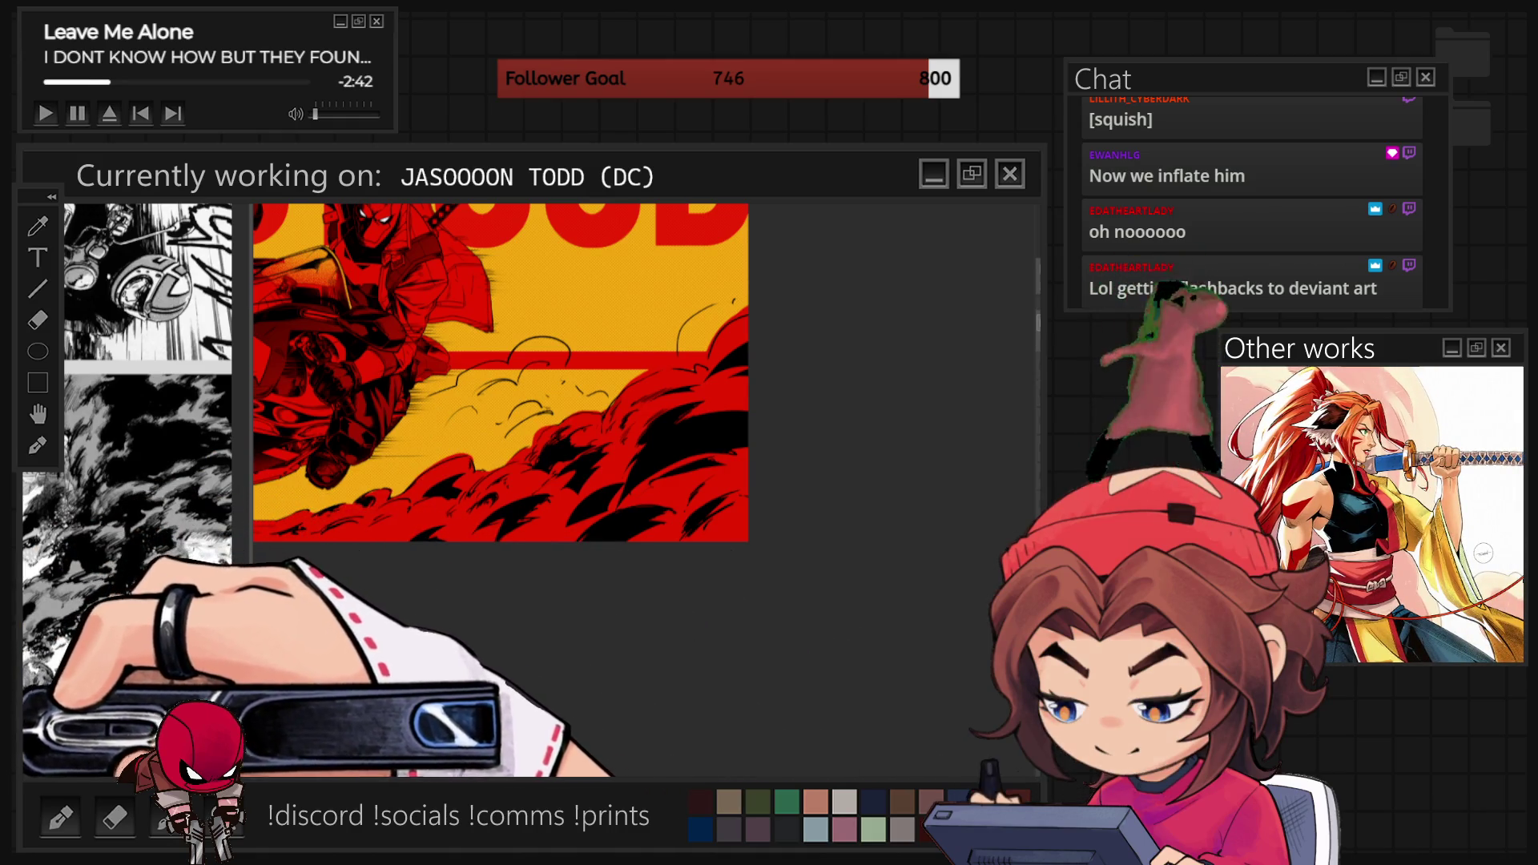
{"action": "left_click_drag", "start_coordinate": [807, 567], "coordinate": [629, 579]}
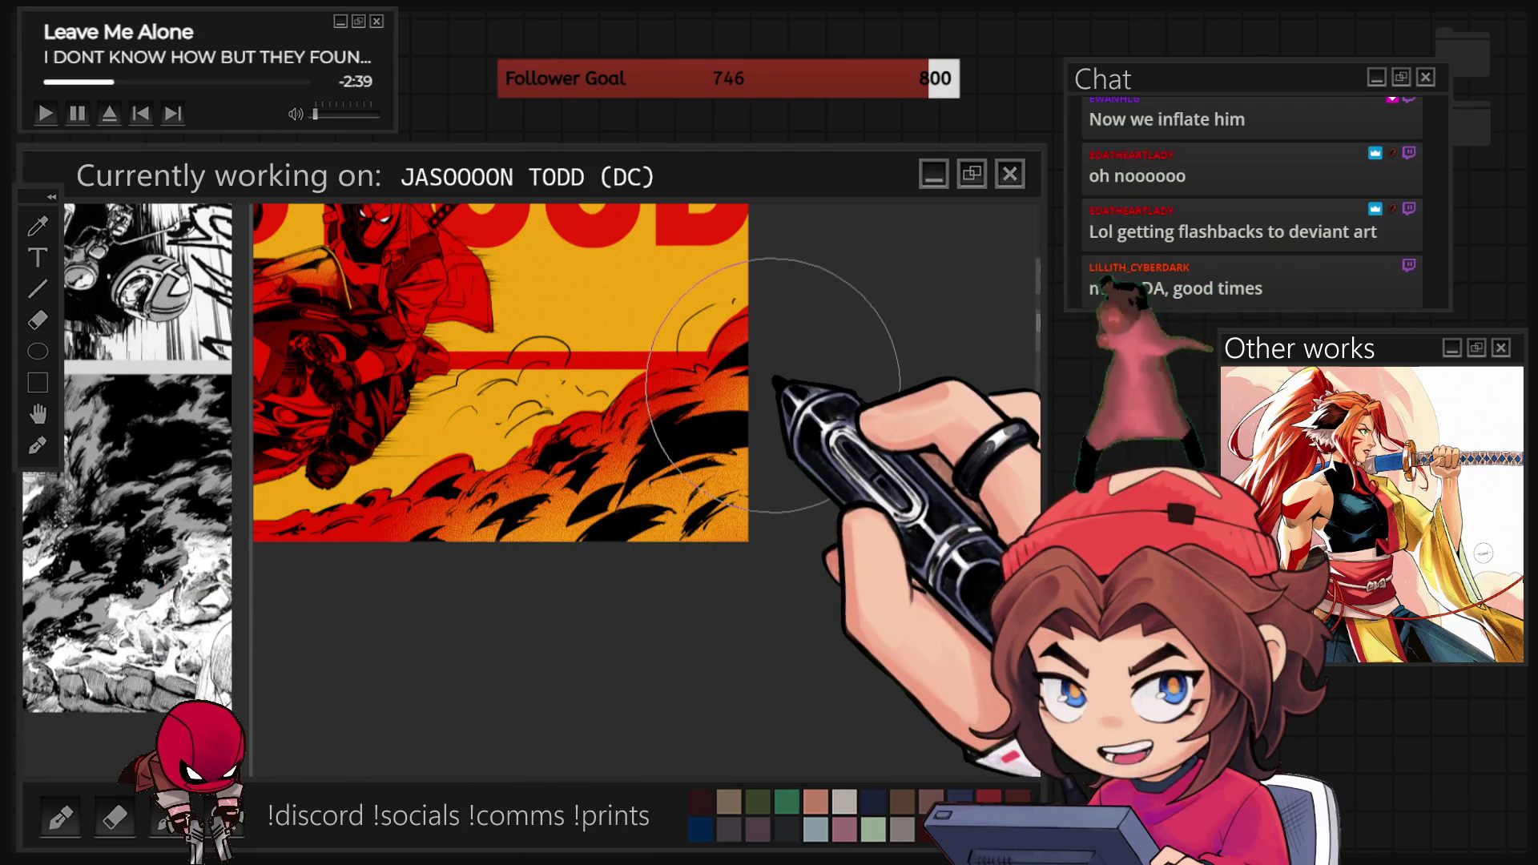
{"action": "key", "text": "ctrl+z"}
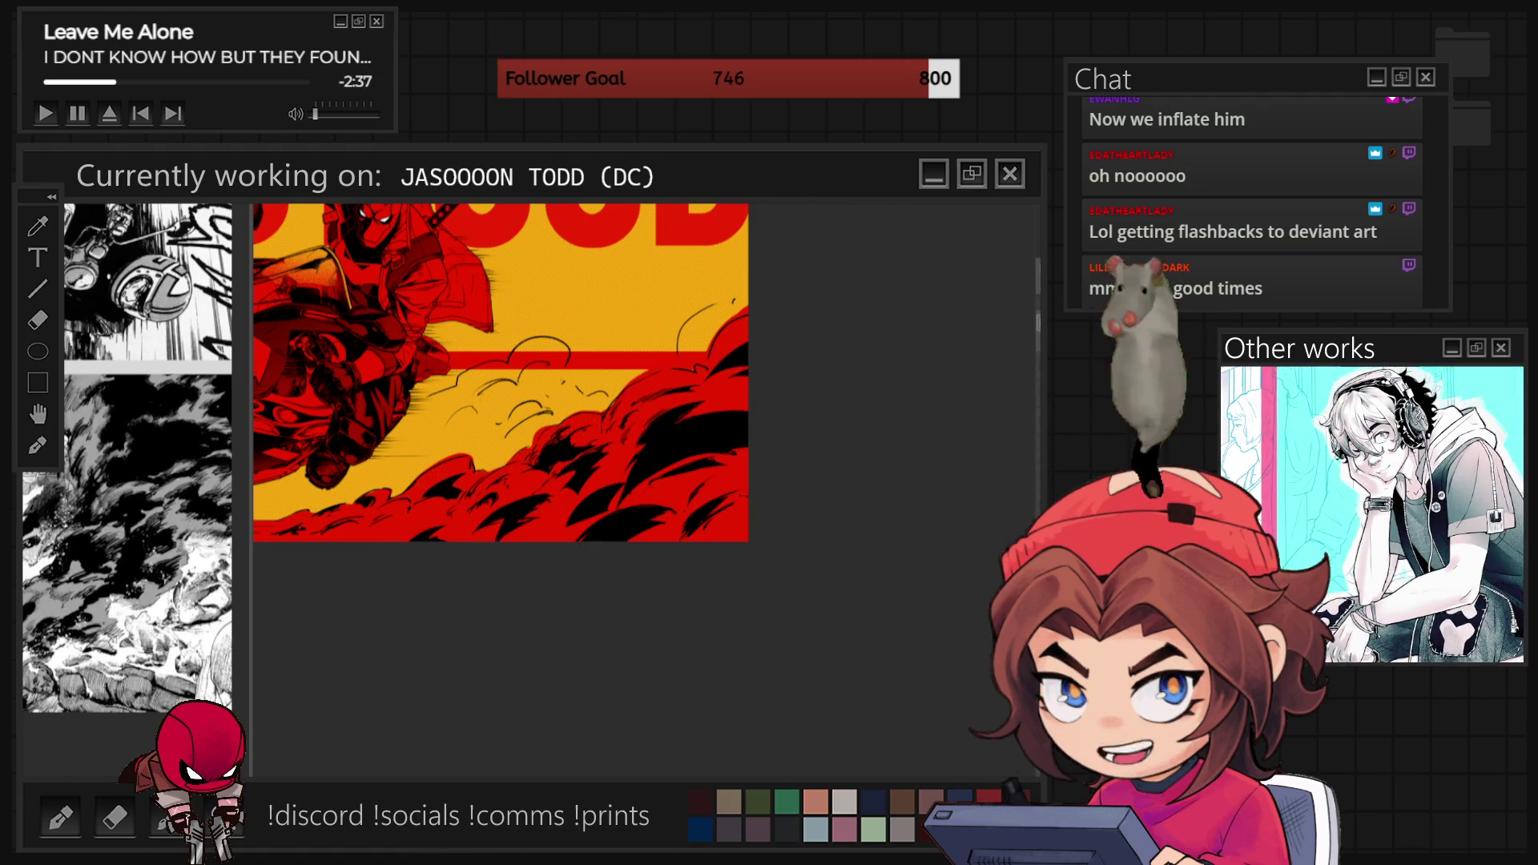
{"action": "key", "text": "ctrl+y"}
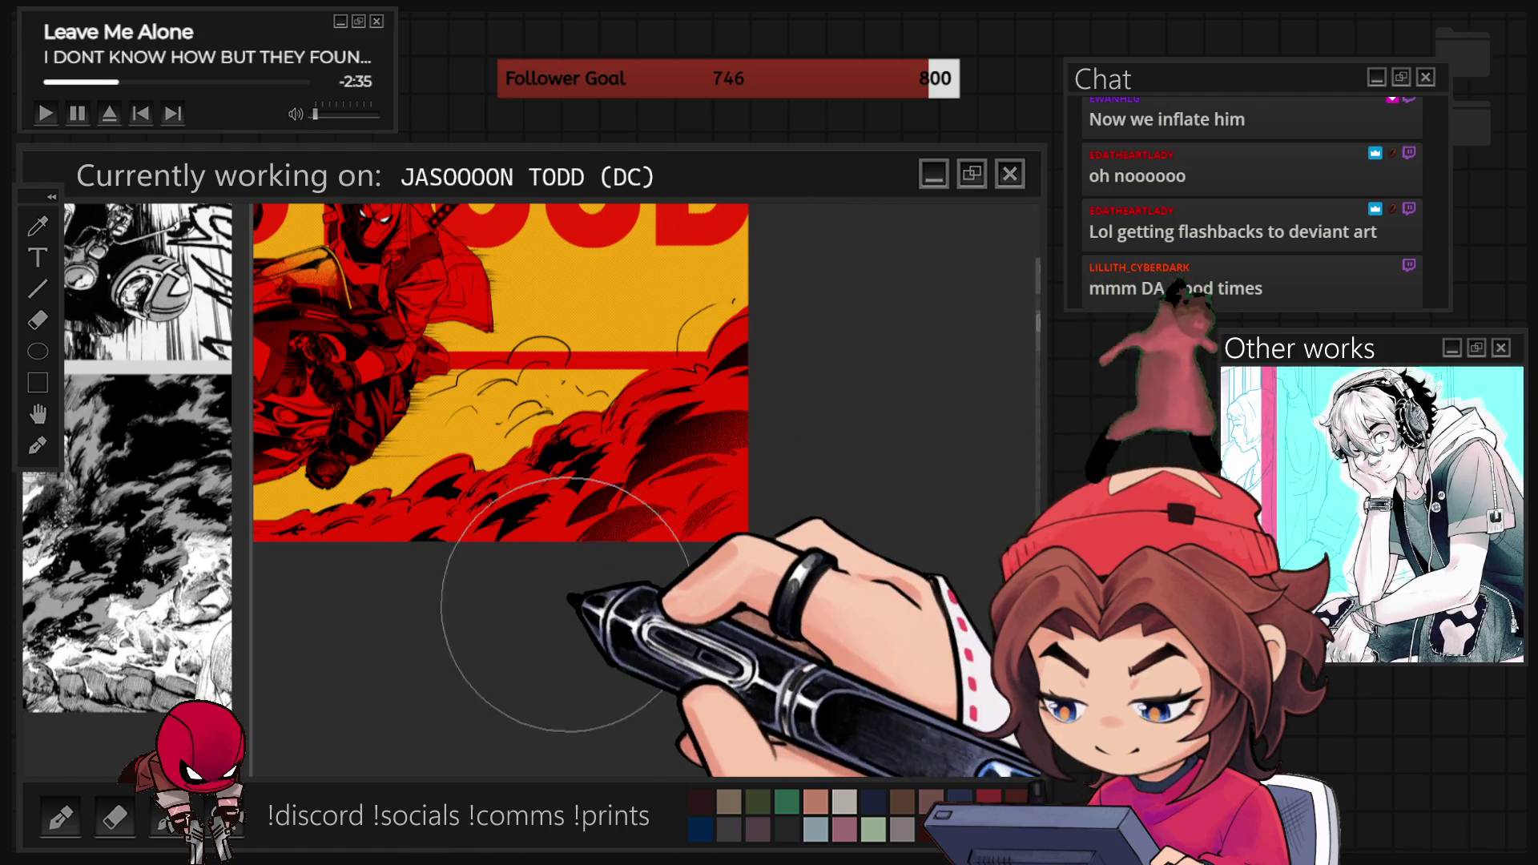
Pan and zoom to view the whole RED HOOD image.
{"action": "left_click_drag", "start_coordinate": [687, 600], "coordinate": [801, 601]}
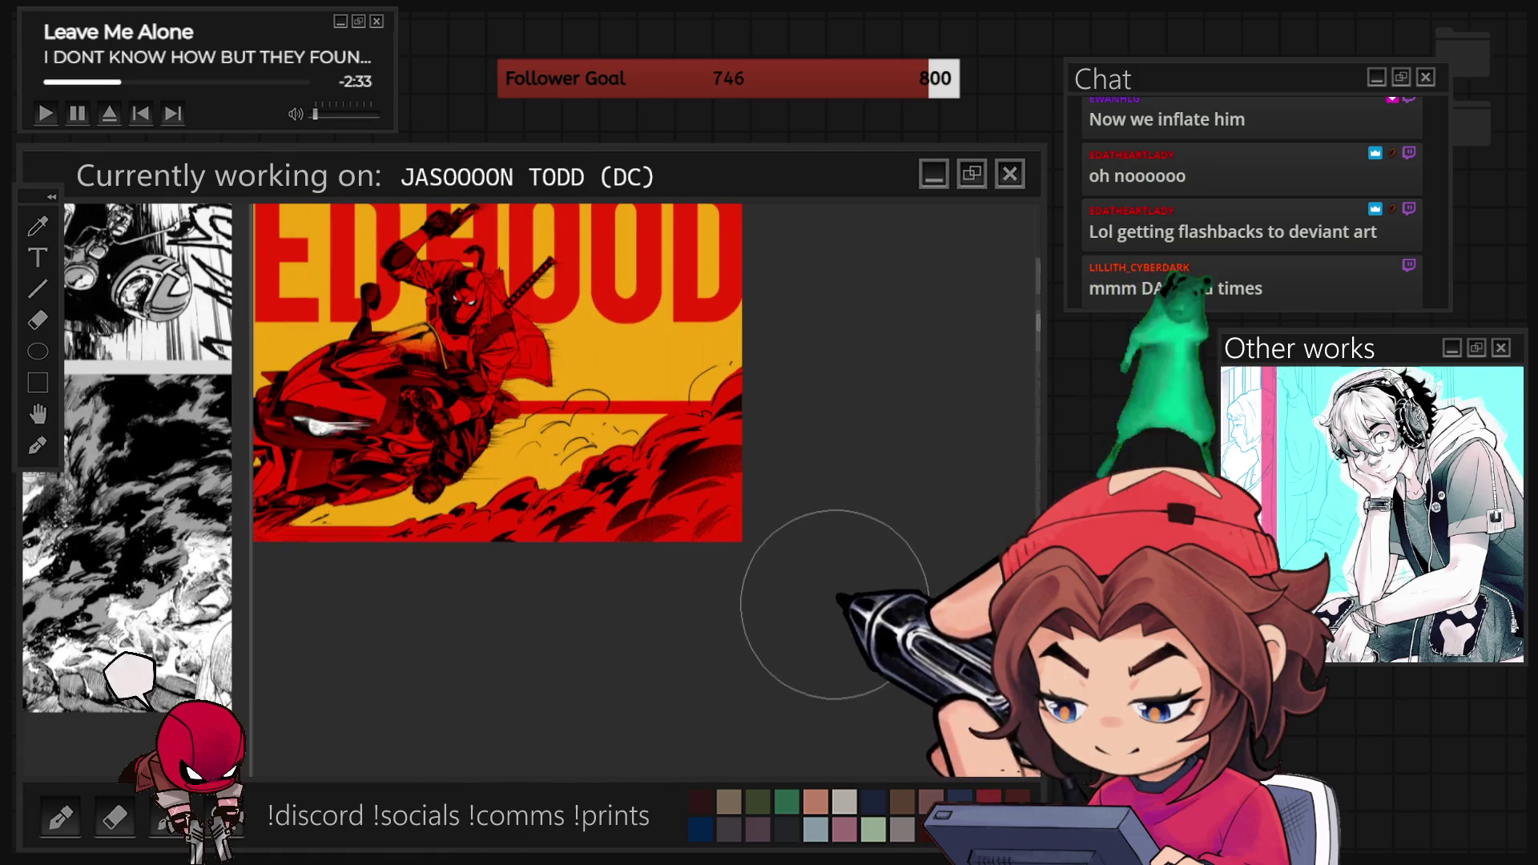
{"action": "scroll", "coordinate": [668, 567], "scroll_direction": "down", "scroll_amount": 2}
{"action": "scroll", "coordinate": [641, 544], "scroll_direction": "up", "scroll_amount": 2}
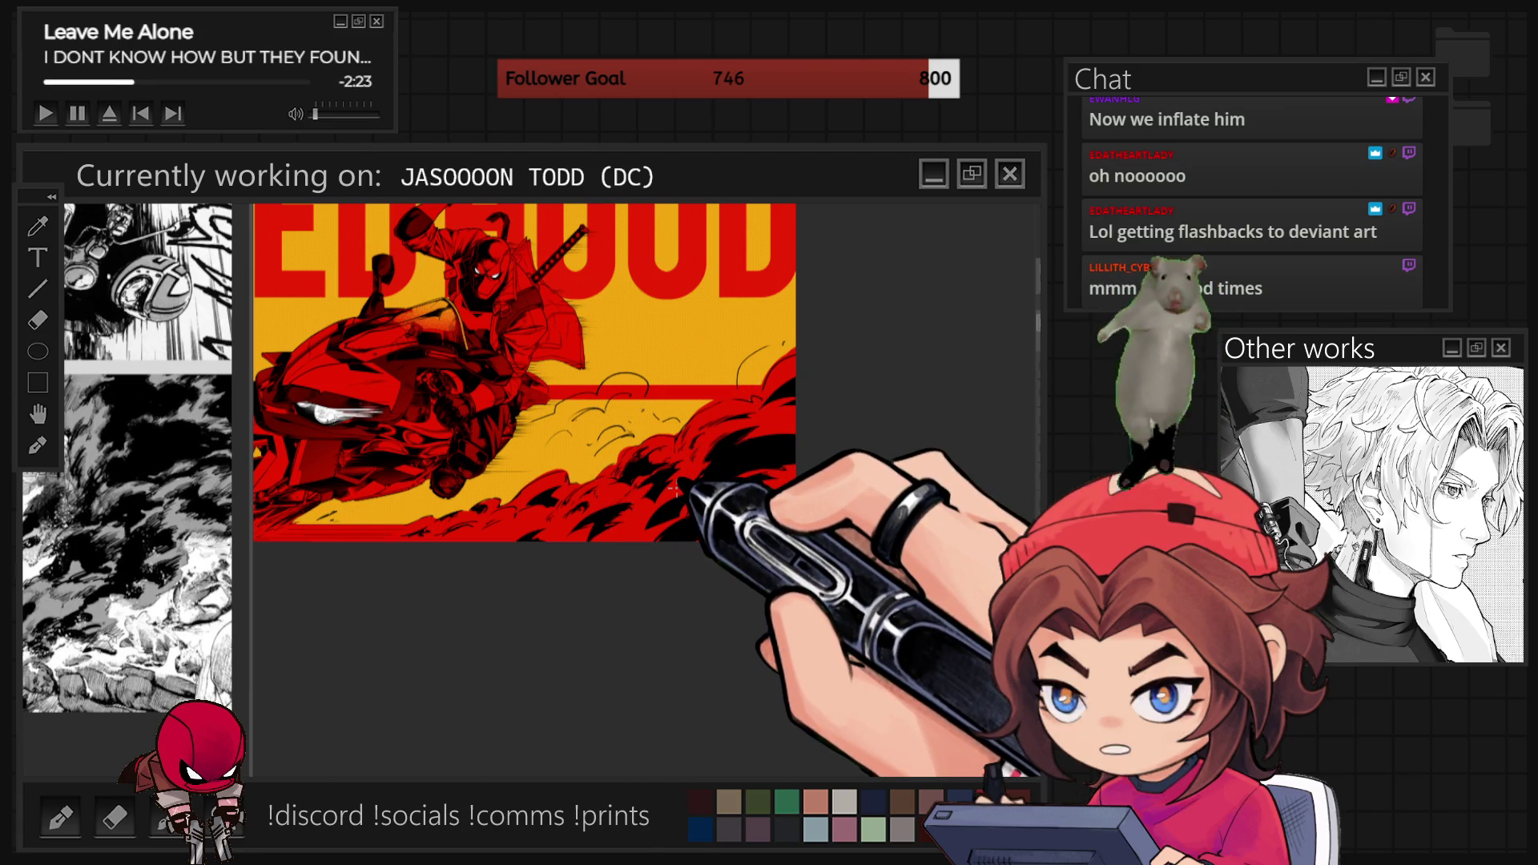
{"action": "scroll", "coordinate": [680, 559], "scroll_direction": "up", "scroll_amount": 3}
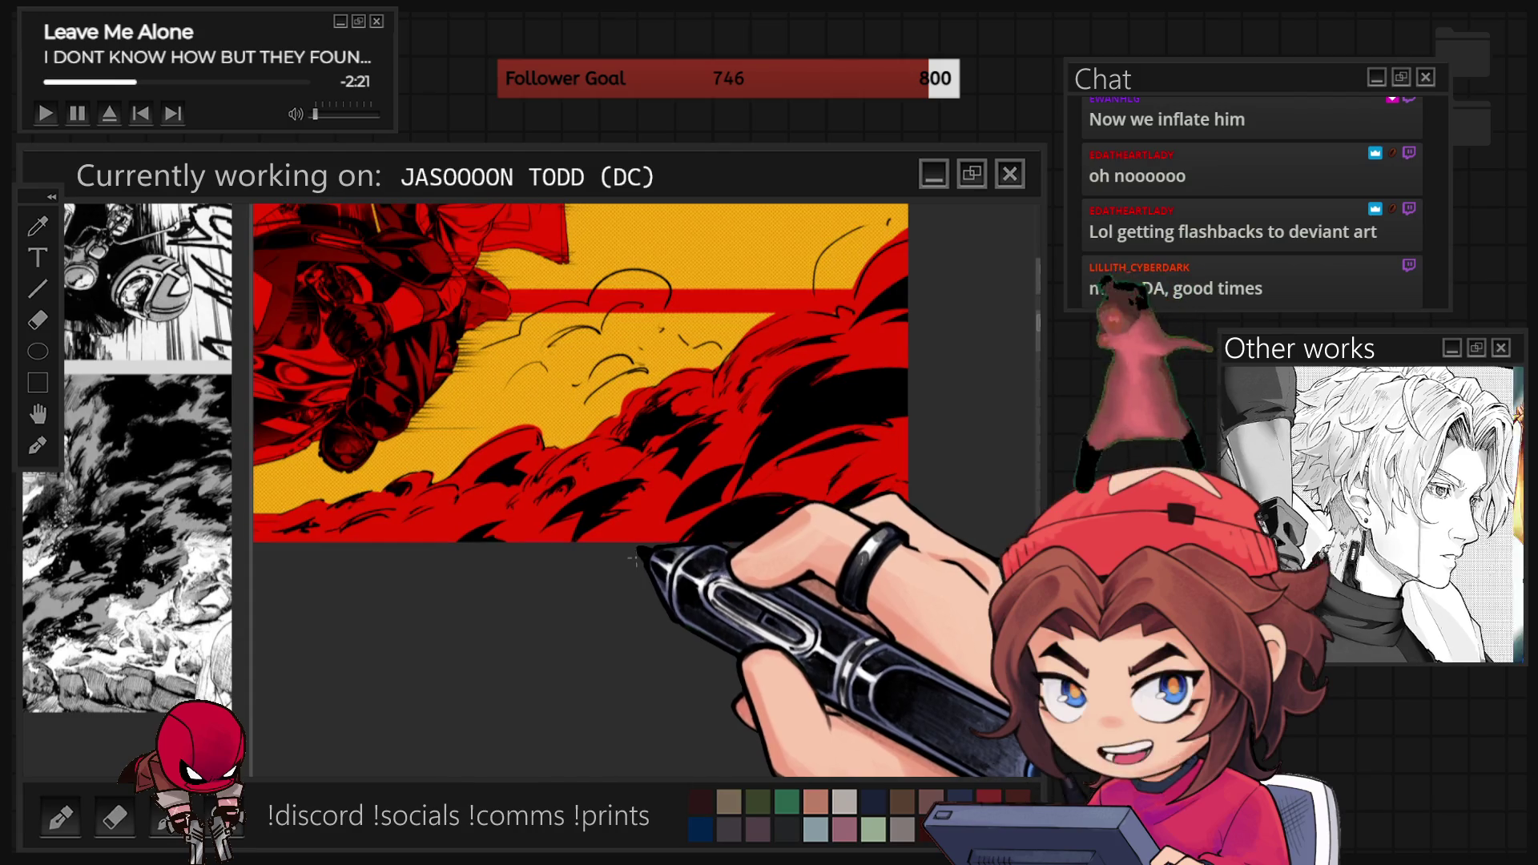
Zoom out to check the whole piece, then zoom back into the red smoke clouds.
{"action": "scroll", "coordinate": [642, 556], "scroll_direction": "up", "scroll_amount": 4}
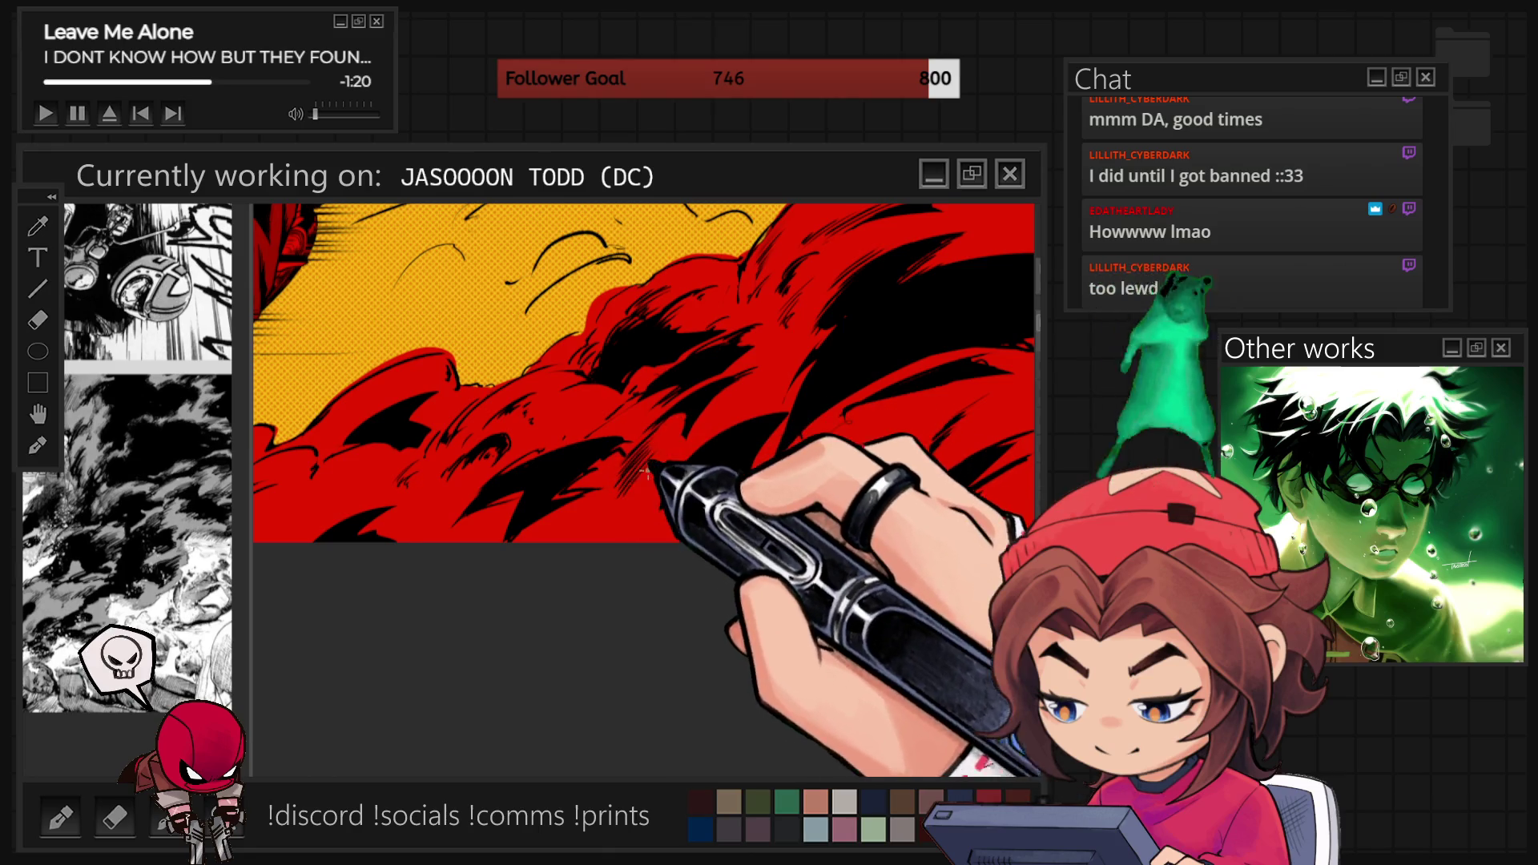
{"action": "scroll", "coordinate": [764, 558], "scroll_direction": "down", "scroll_amount": 3}
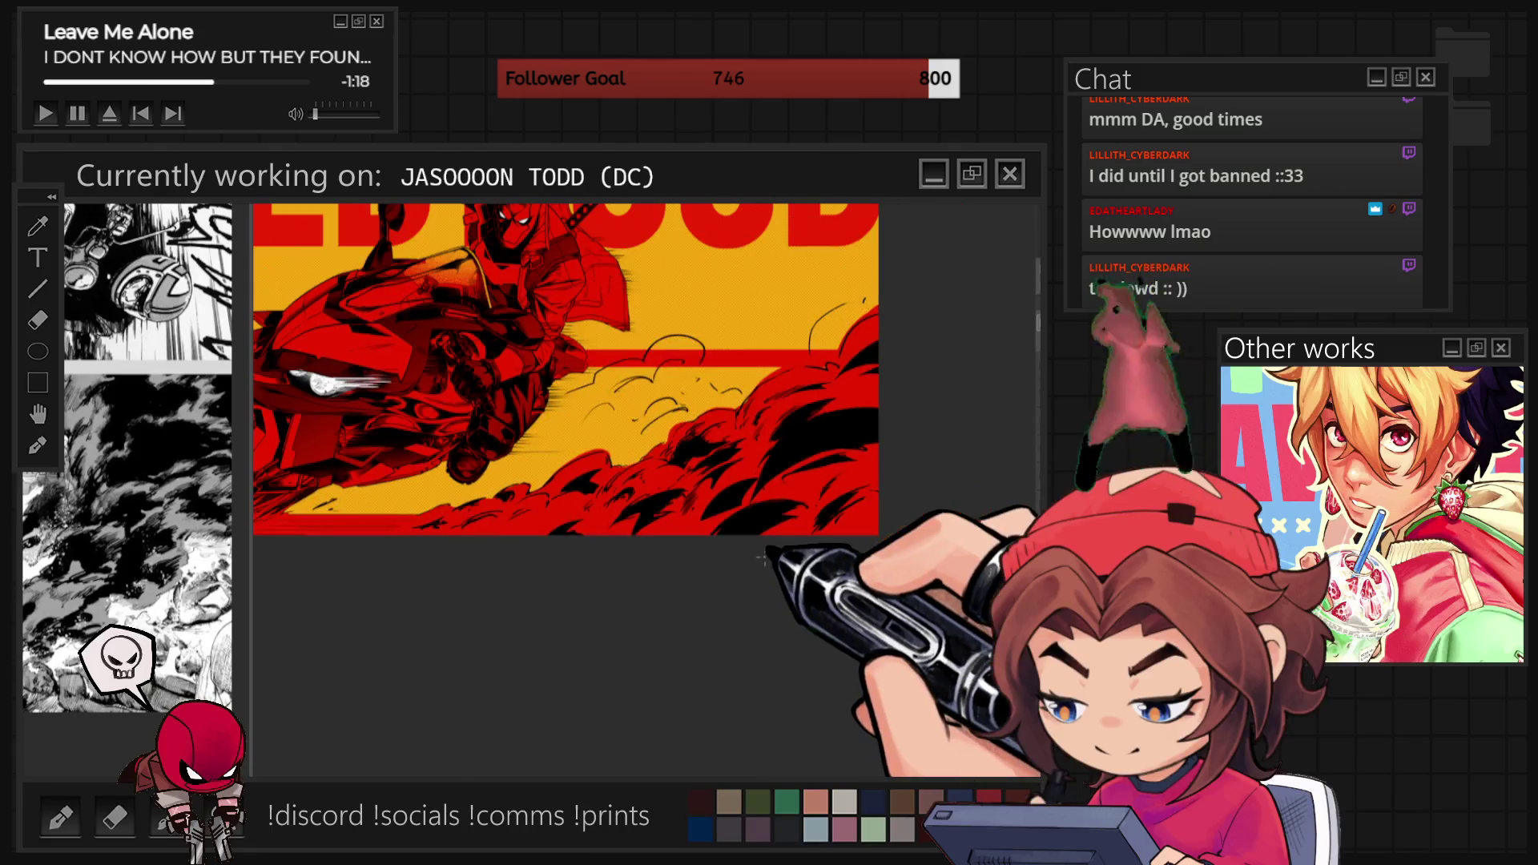
{"action": "scroll", "coordinate": [825, 566], "scroll_direction": "down", "scroll_amount": 2}
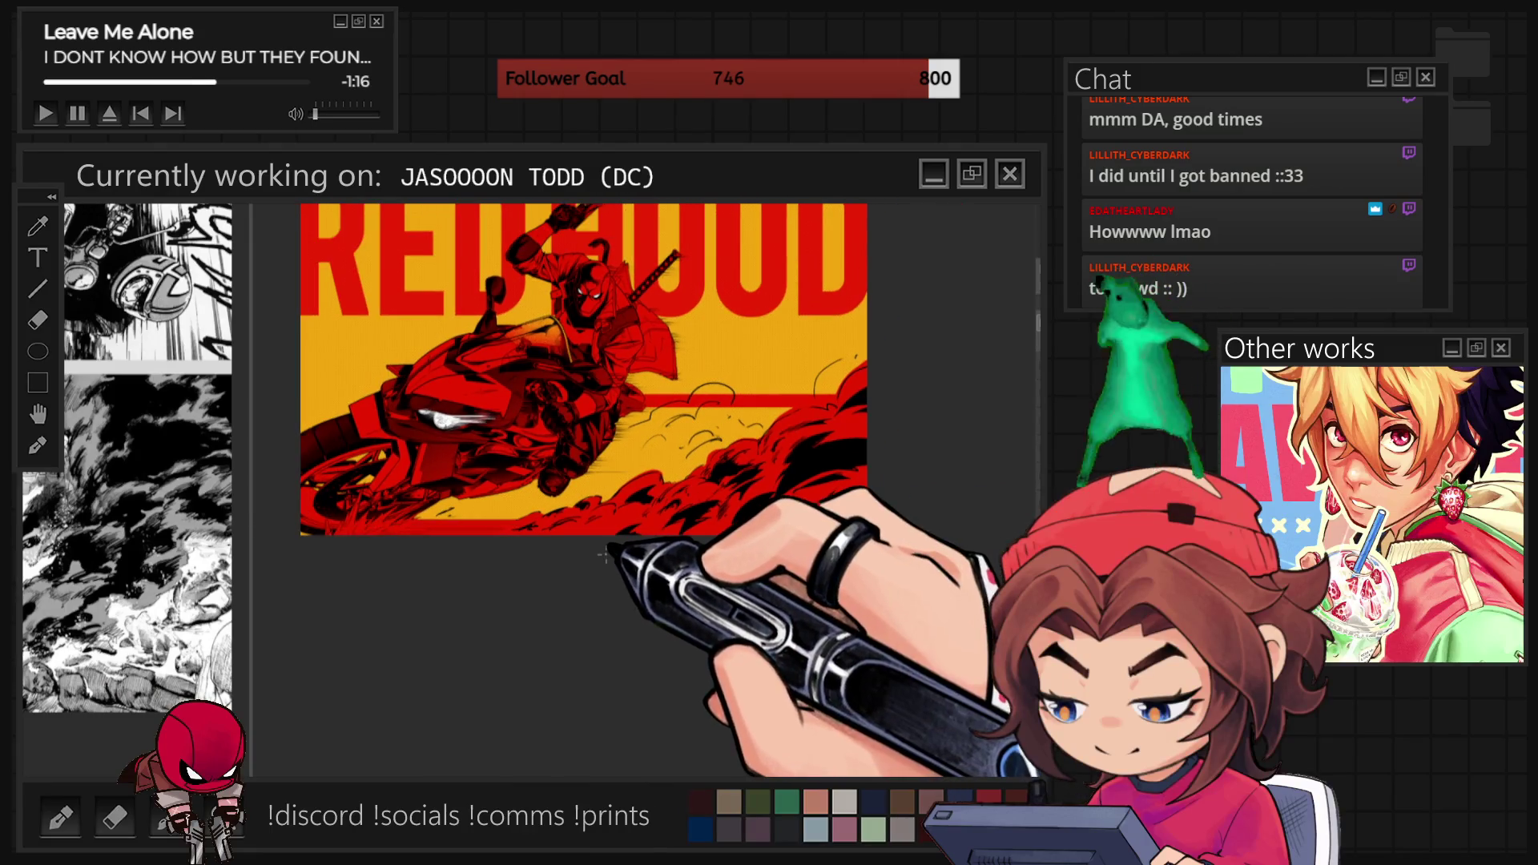
{"action": "scroll", "coordinate": [609, 550], "scroll_direction": "up", "scroll_amount": 4}
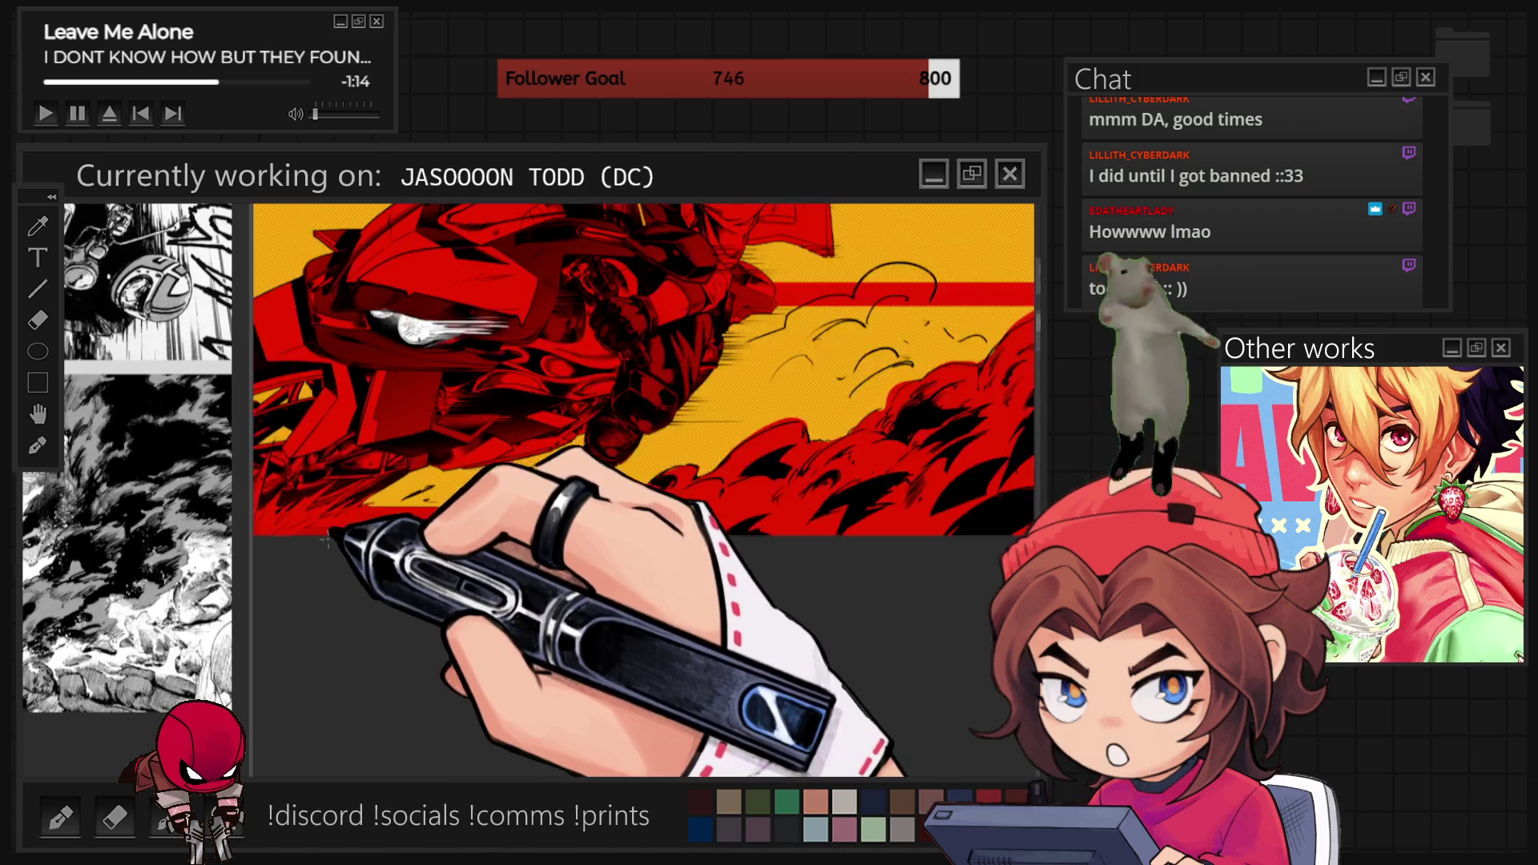
{"action": "scroll", "coordinate": [527, 528], "scroll_direction": "up", "scroll_amount": 2}
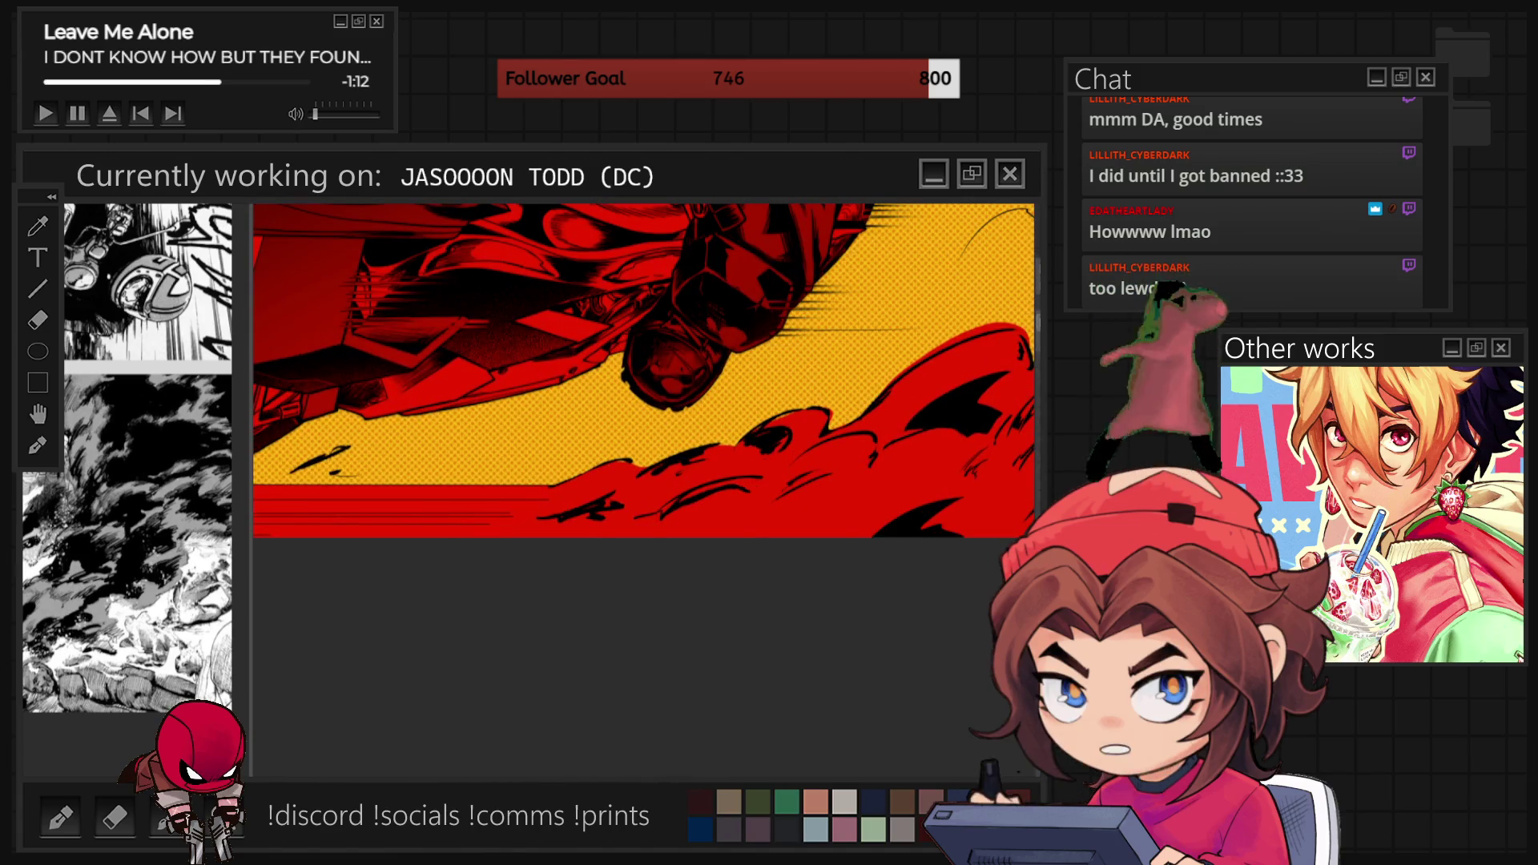
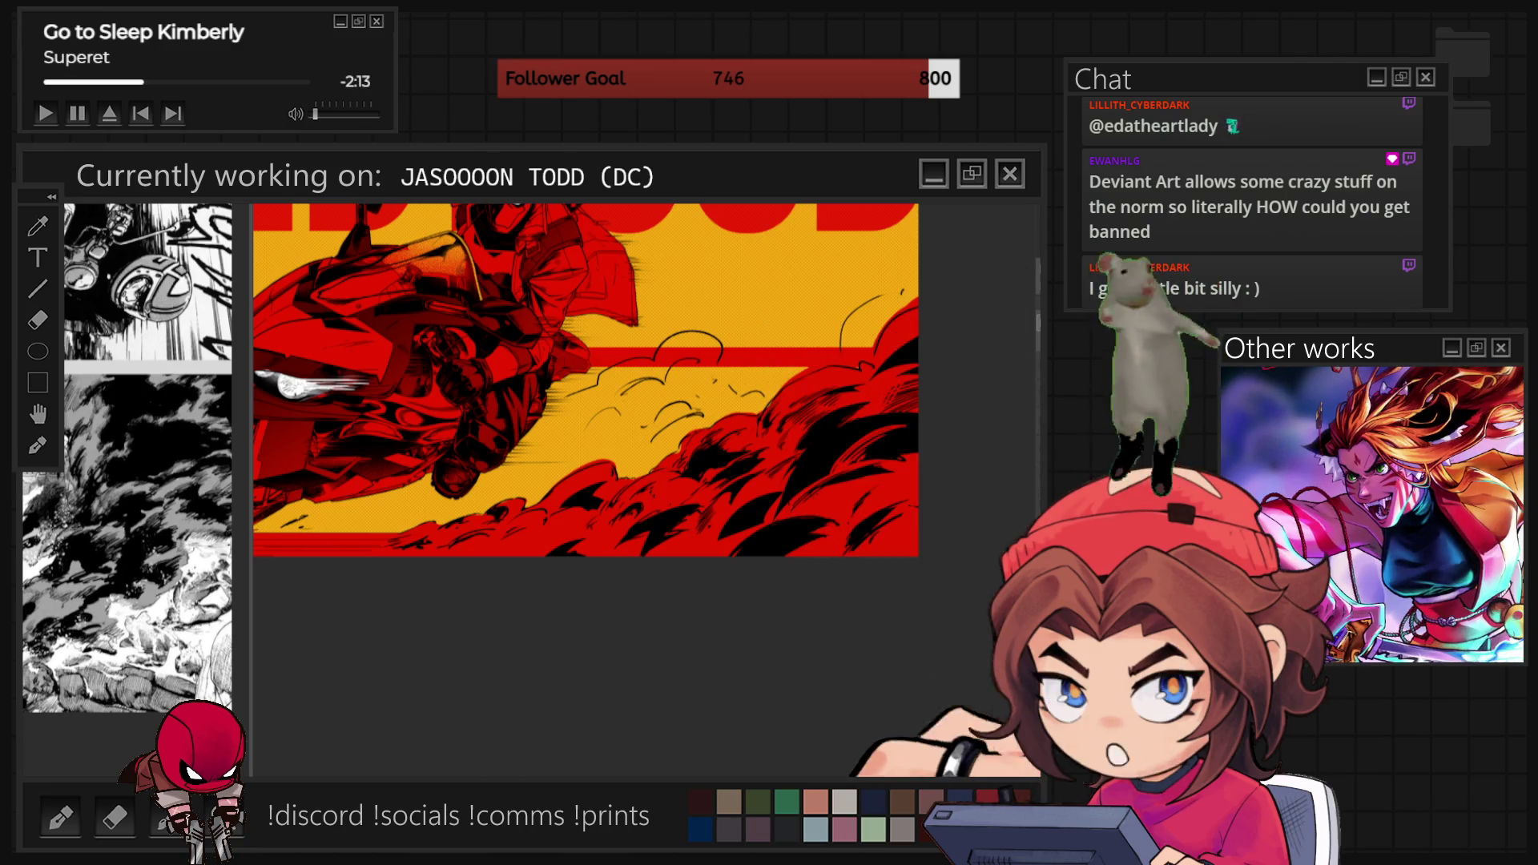
Zoom in on the red smoke under the motorcycle to ink black shadow shapes, then zoom back out to review.
{"action": "scroll", "coordinate": [825, 459], "scroll_direction": "up", "scroll_amount": 3}
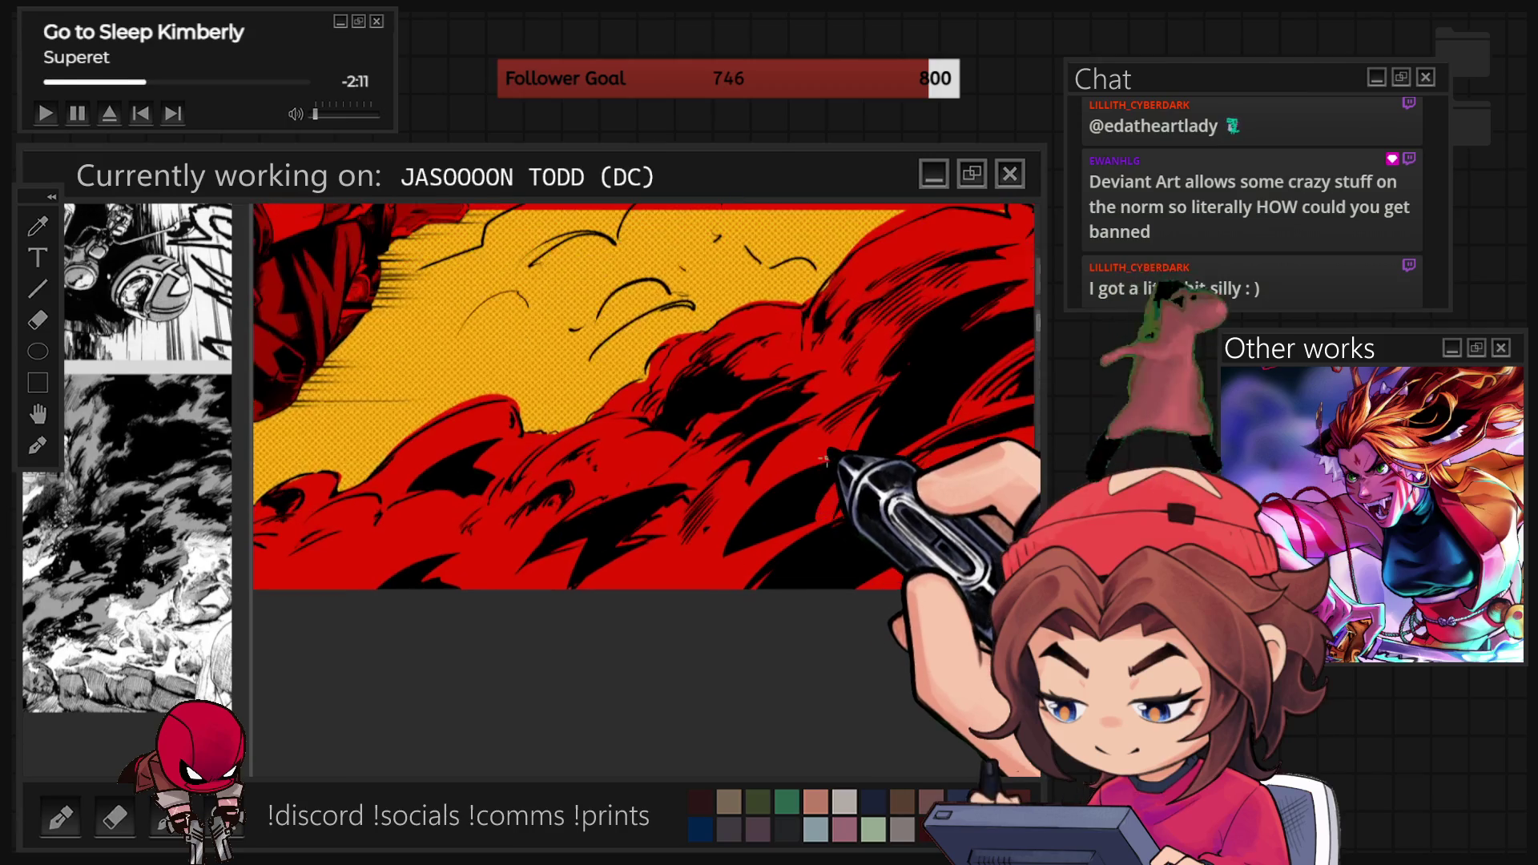
{"action": "scroll", "coordinate": [826, 458], "scroll_direction": "up", "scroll_amount": 1}
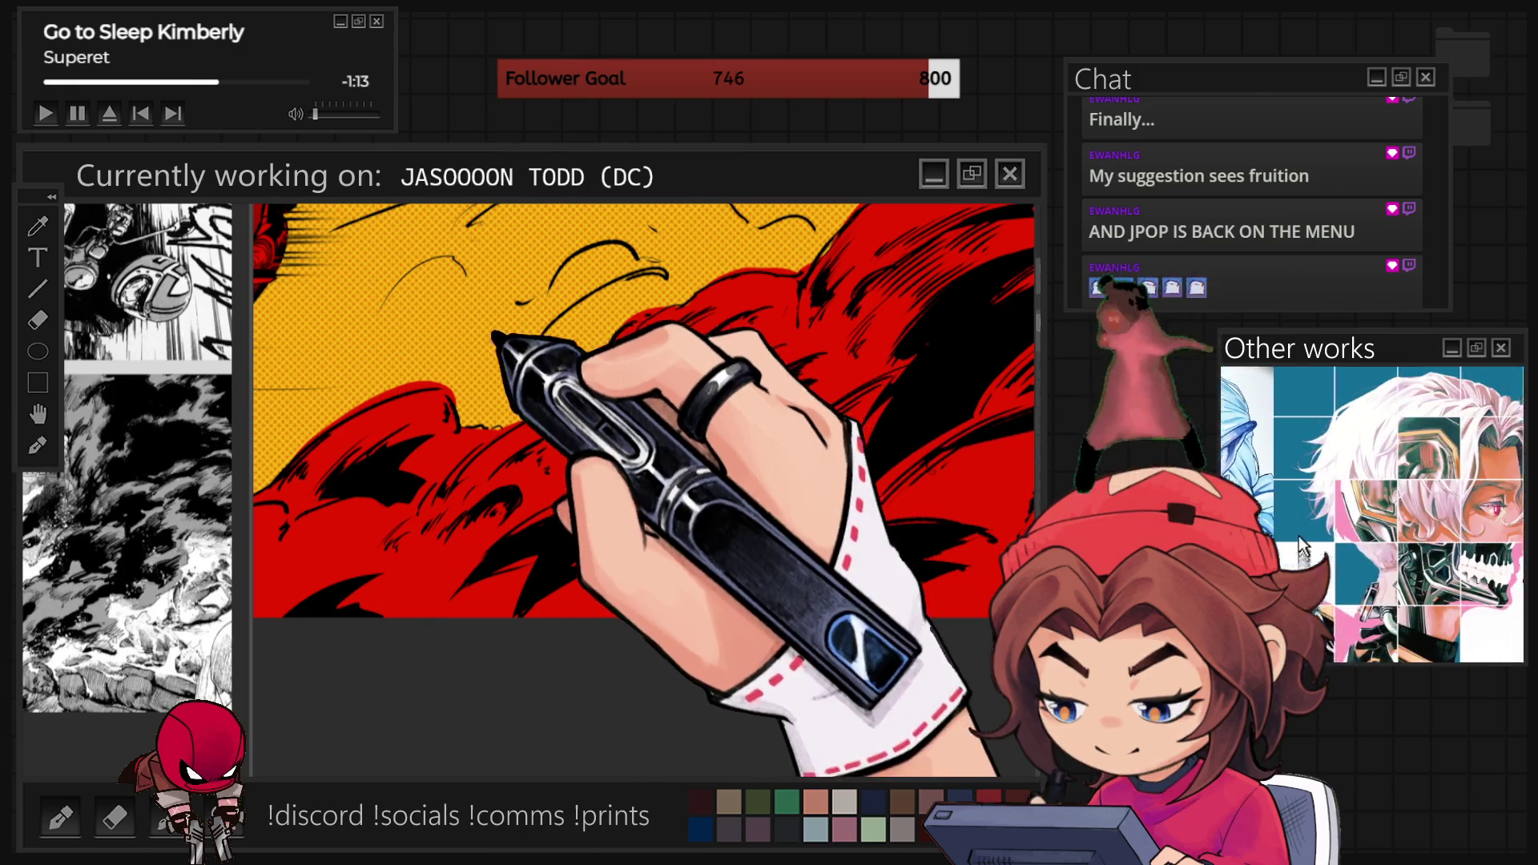
{"action": "scroll", "coordinate": [668, 398], "scroll_direction": "down", "scroll_amount": 3}
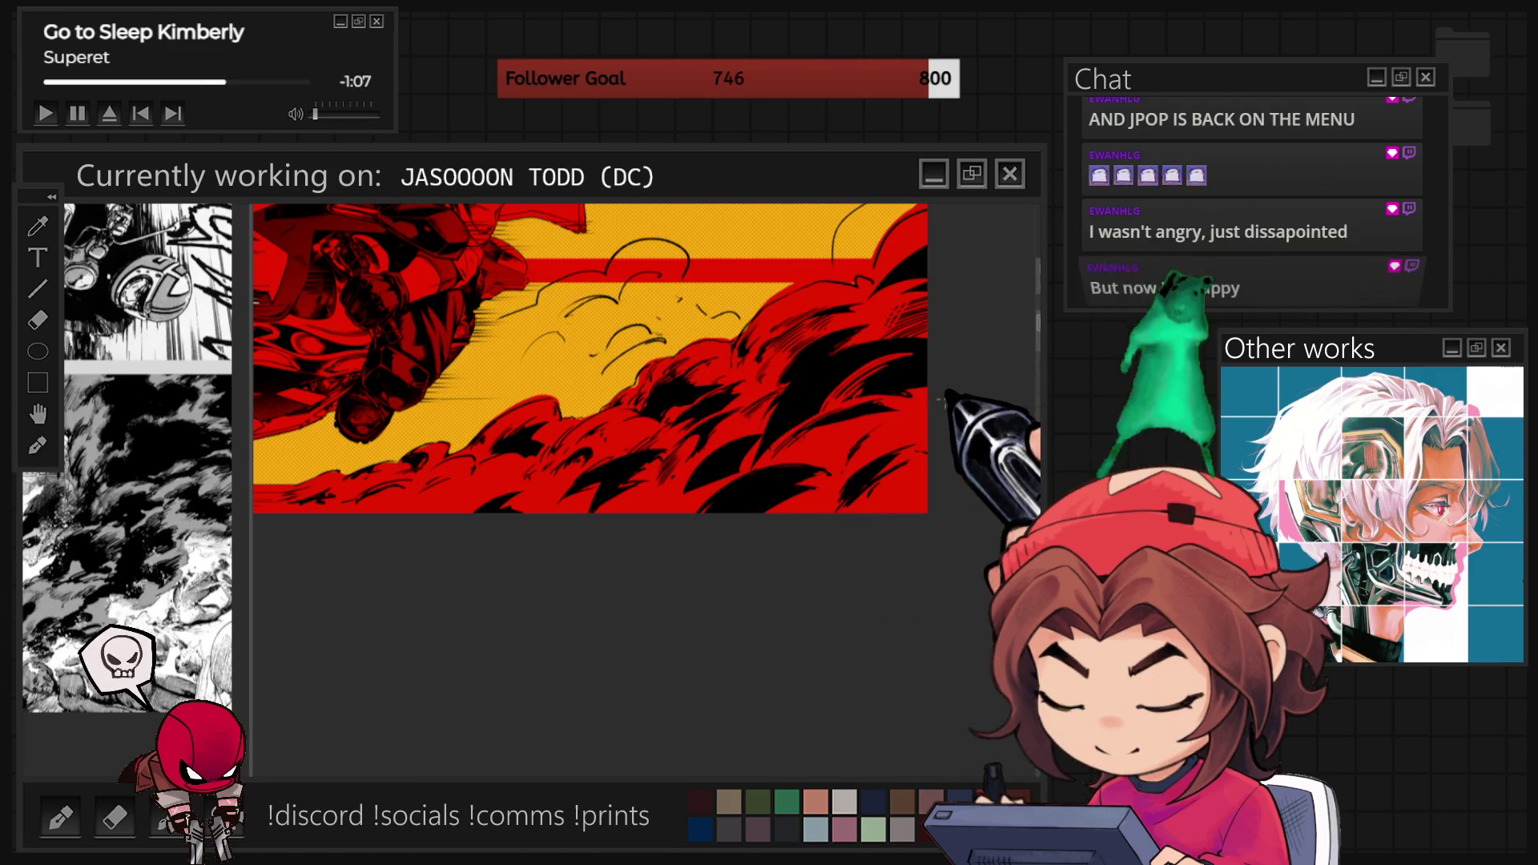
{"action": "scroll", "coordinate": [758, 453], "scroll_direction": "up", "scroll_amount": 3}
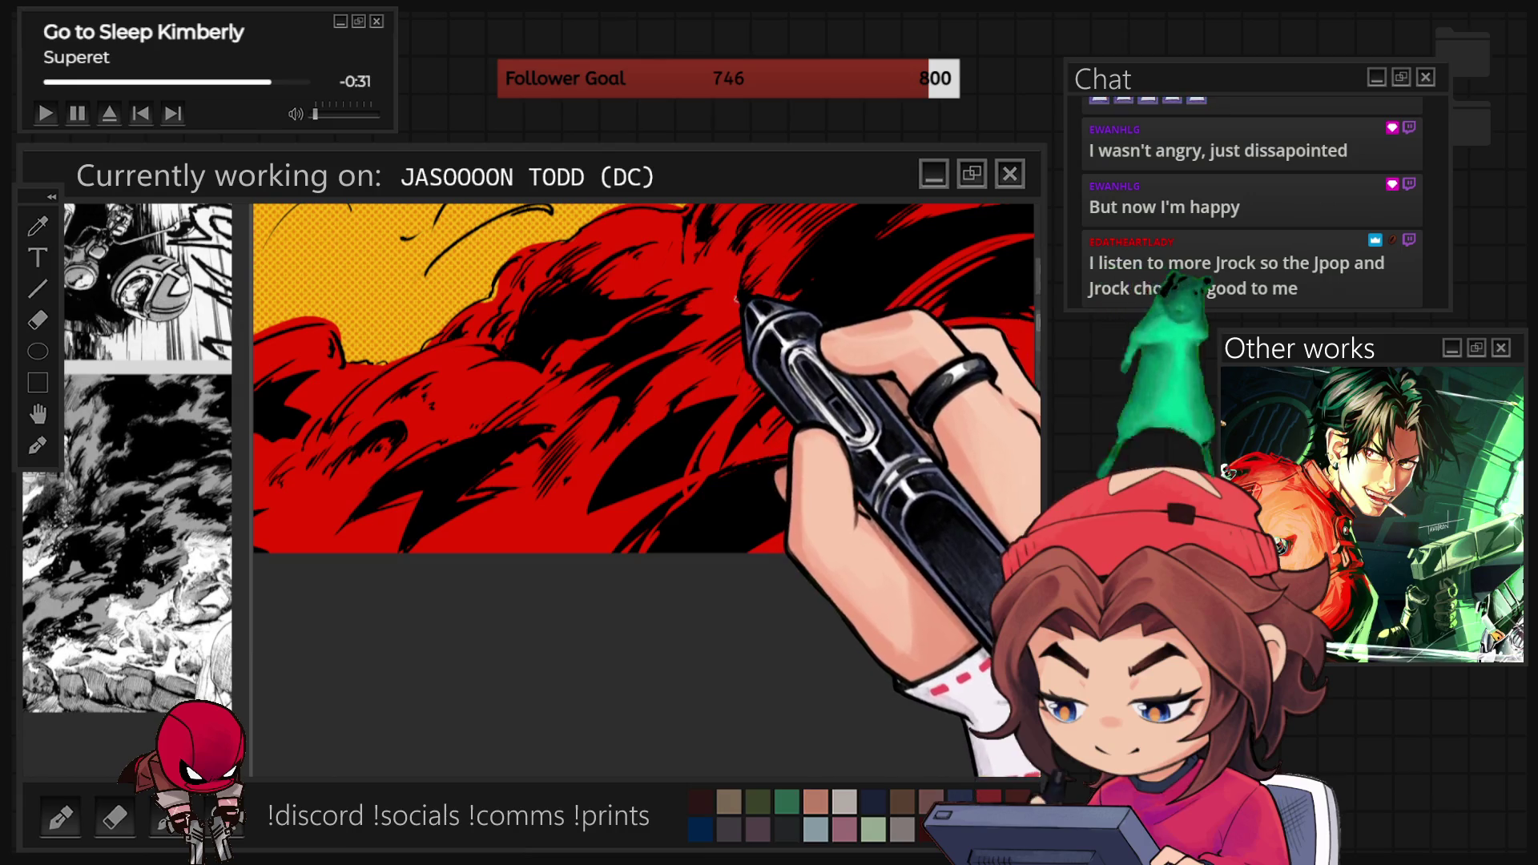
Zoom into the bottom smoke clouds for more black detail, then fit the whole RED HOOD panel with Ctrl+0.
{"action": "scroll", "coordinate": [583, 522], "scroll_direction": "down", "scroll_amount": 3}
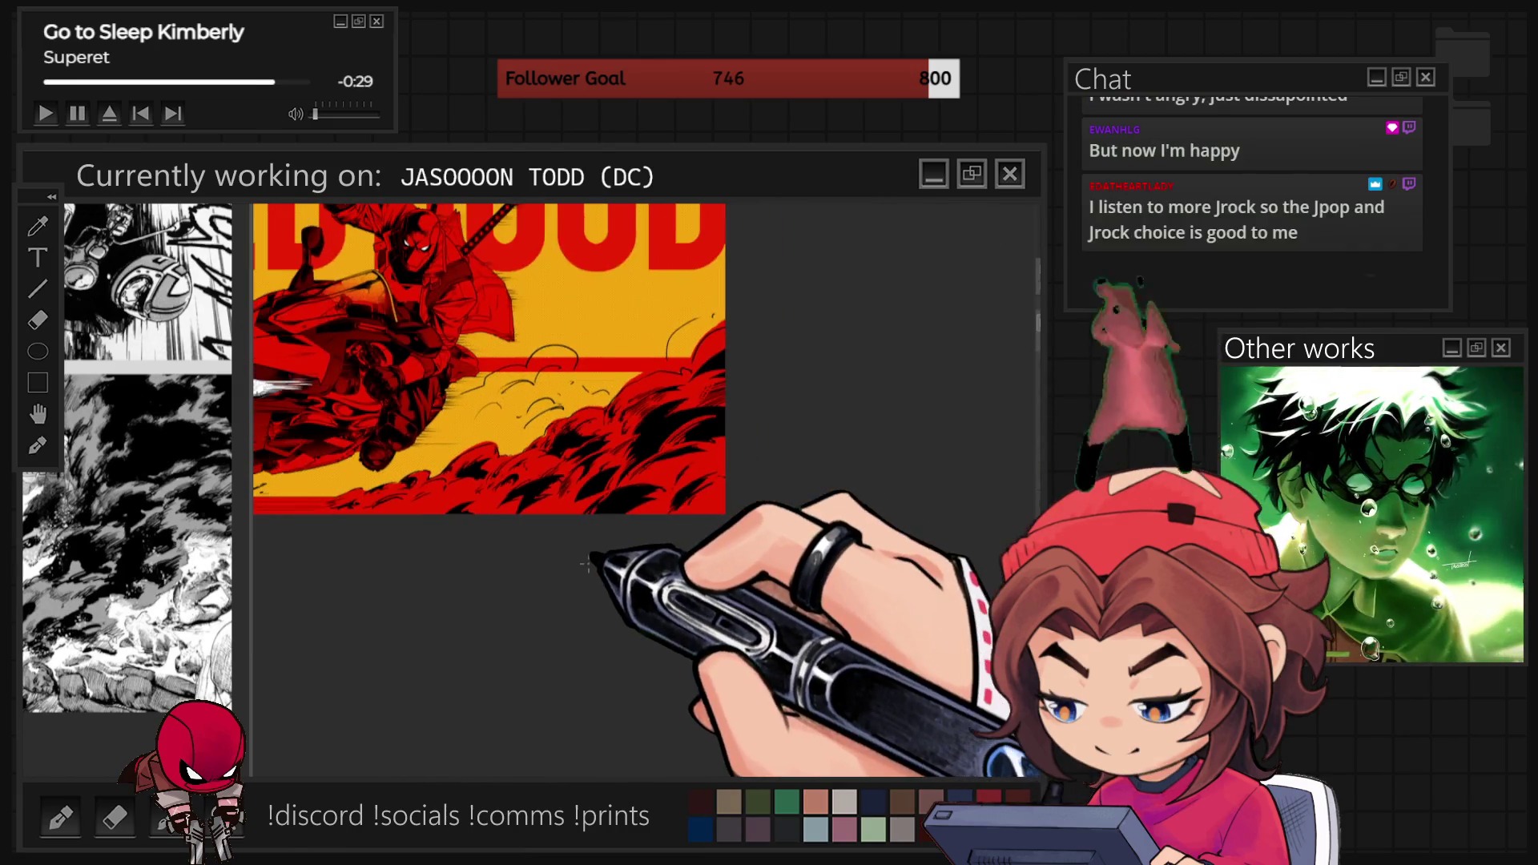
{"action": "scroll", "coordinate": [612, 567], "scroll_direction": "up", "scroll_amount": 2}
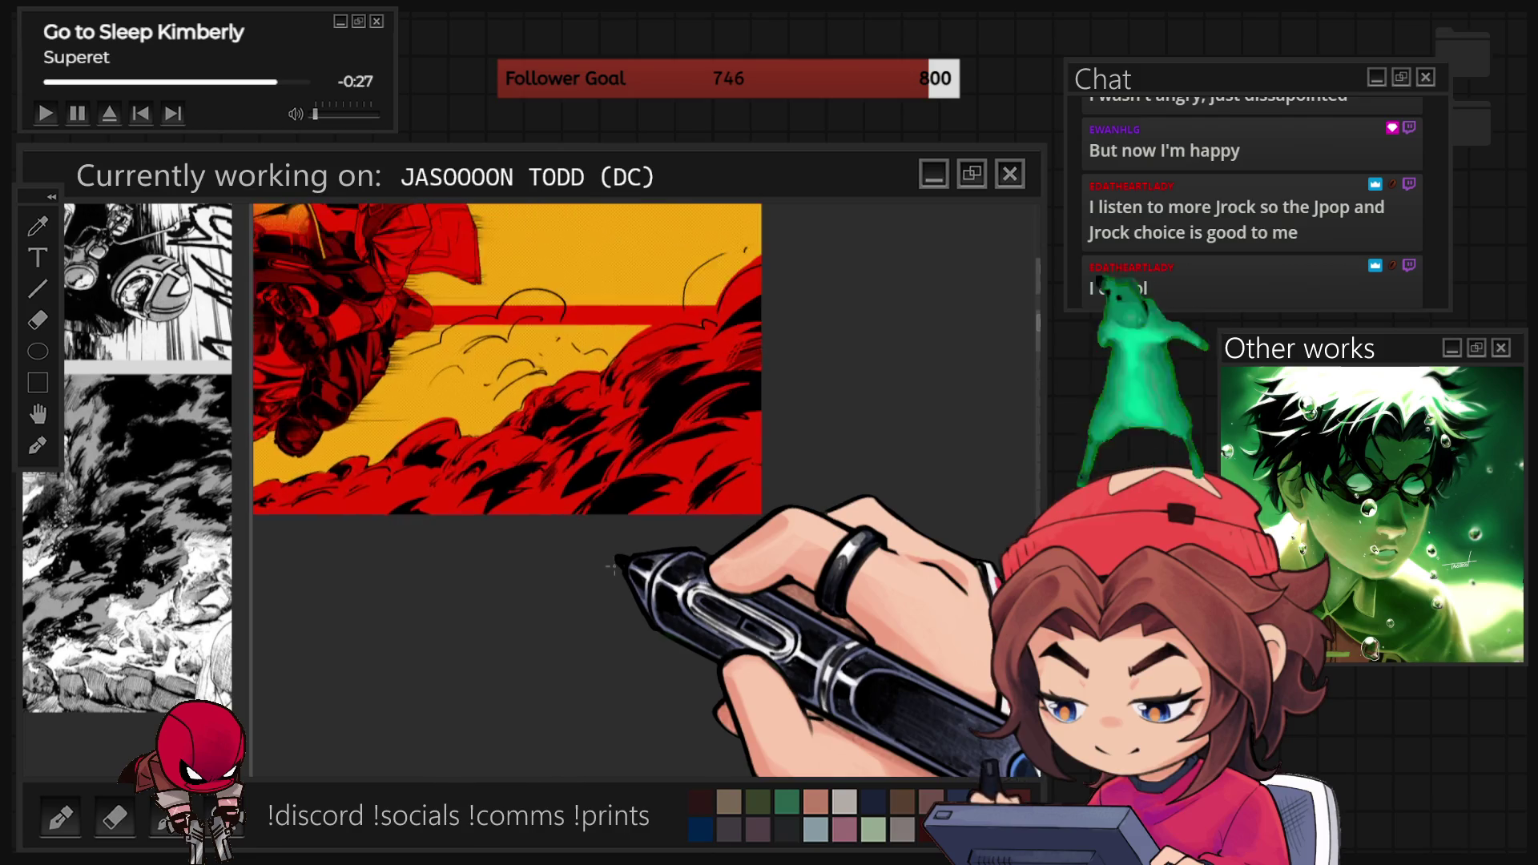
{"action": "scroll", "coordinate": [611, 567], "scroll_direction": "up", "scroll_amount": 2}
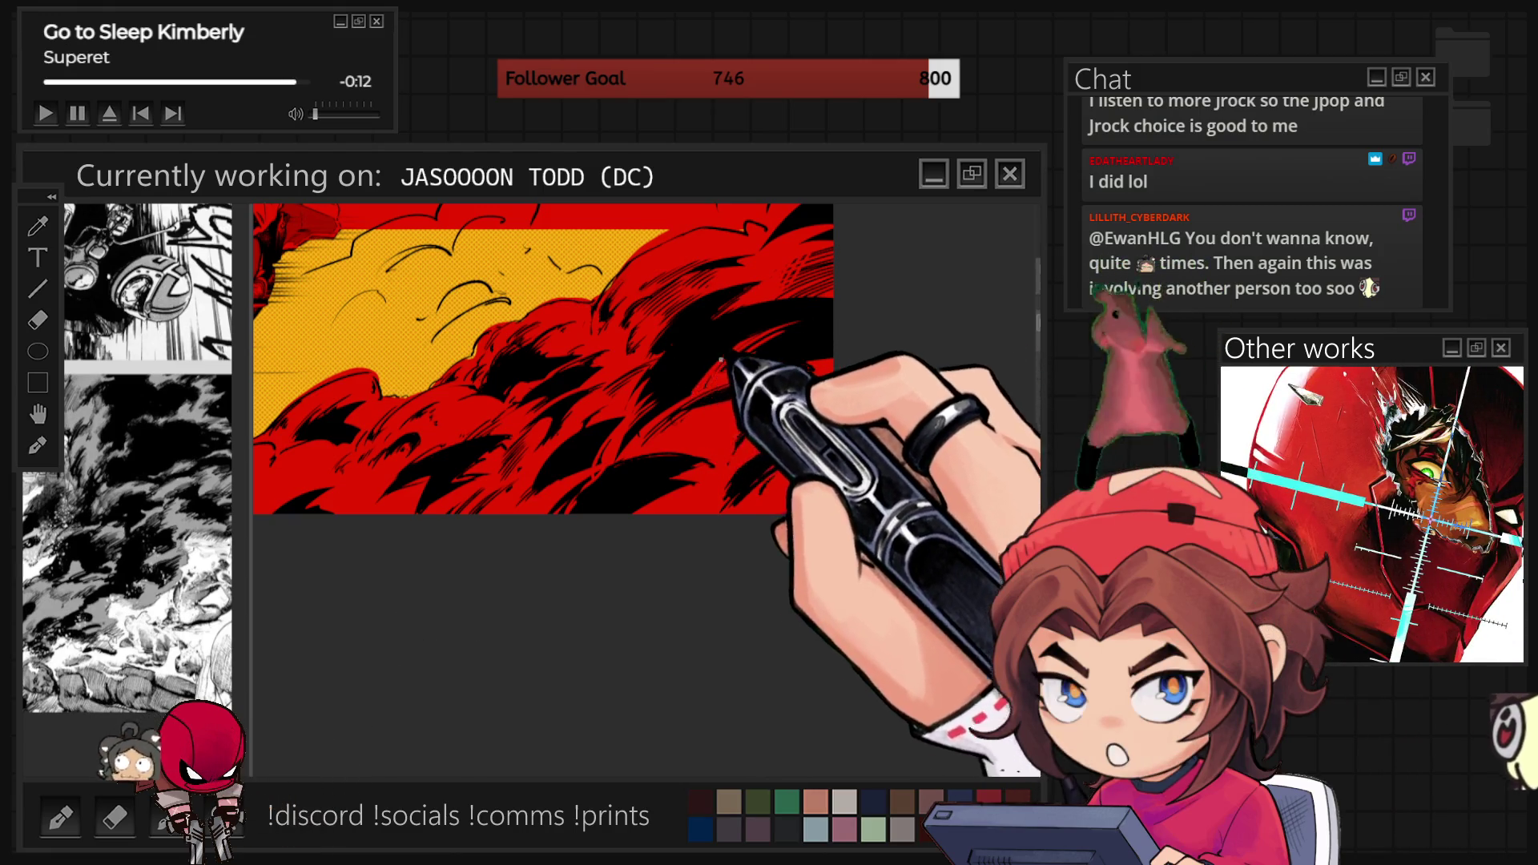
{"action": "key", "text": "ctrl+0"}
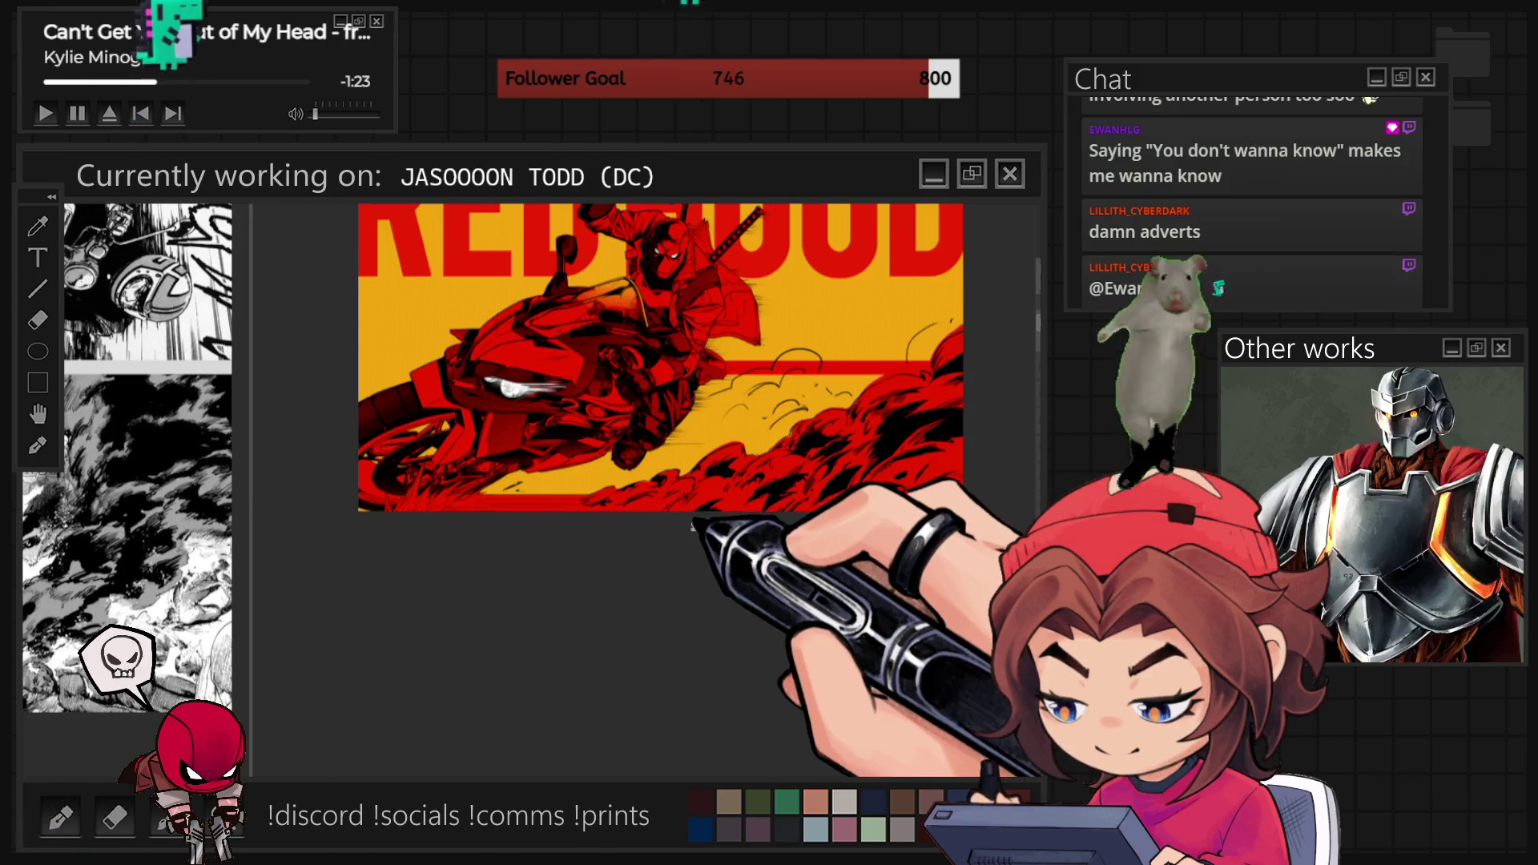
Zoom into the bike's trailing smoke to carve black ink shapes, then step the zoom out and slightly back in.
{"action": "scroll", "coordinate": [608, 538], "scroll_direction": "up", "scroll_amount": 1}
{"action": "scroll", "coordinate": [513, 528], "scroll_direction": "up", "scroll_amount": 1}
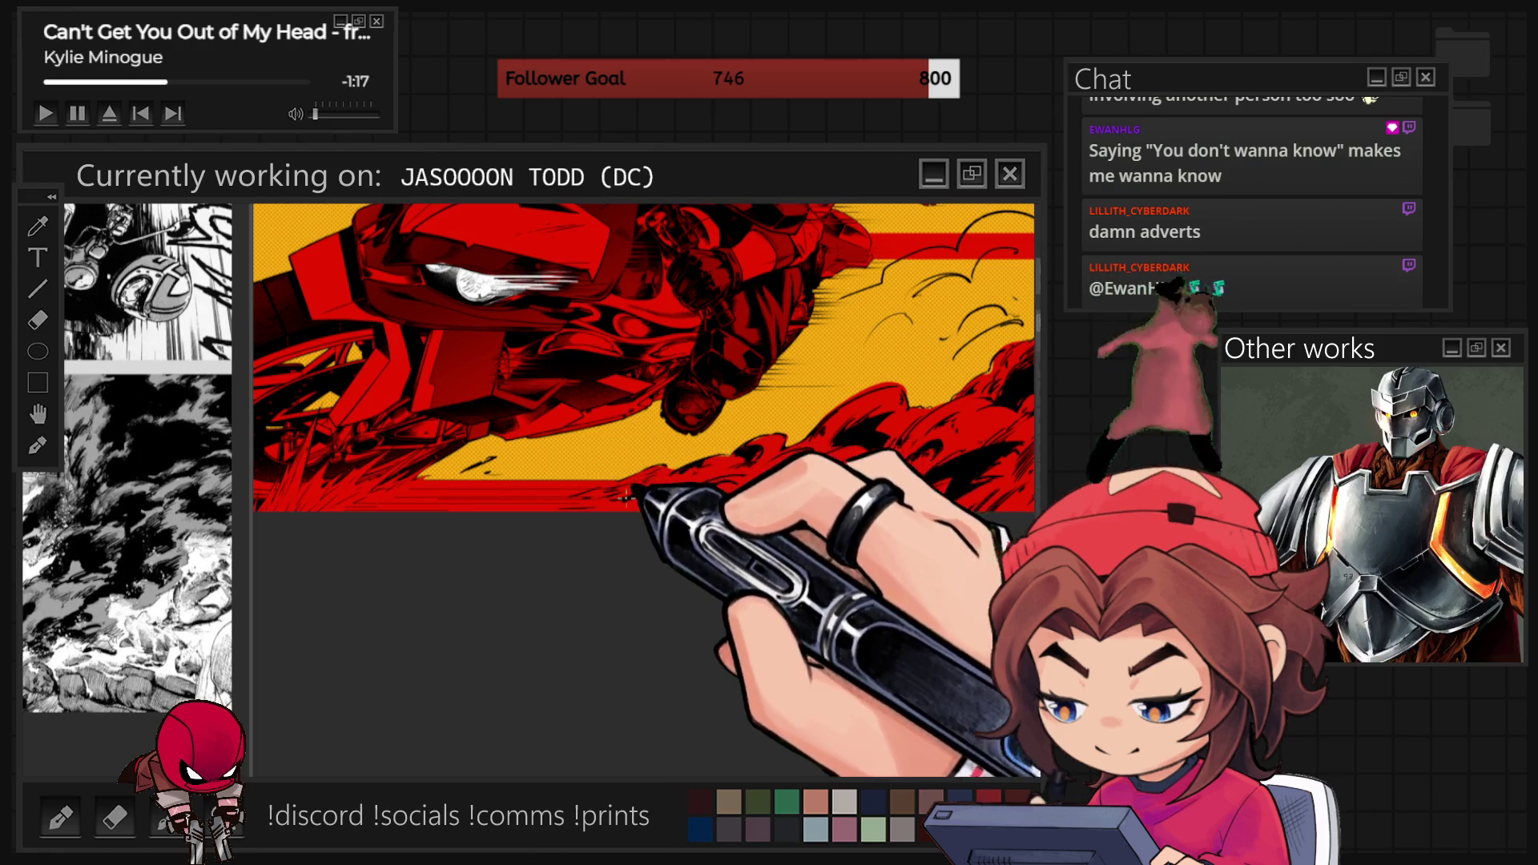
{"action": "scroll", "coordinate": [741, 570], "scroll_direction": "down", "scroll_amount": 2}
{"action": "scroll", "coordinate": [961, 505], "scroll_direction": "up", "scroll_amount": 4}
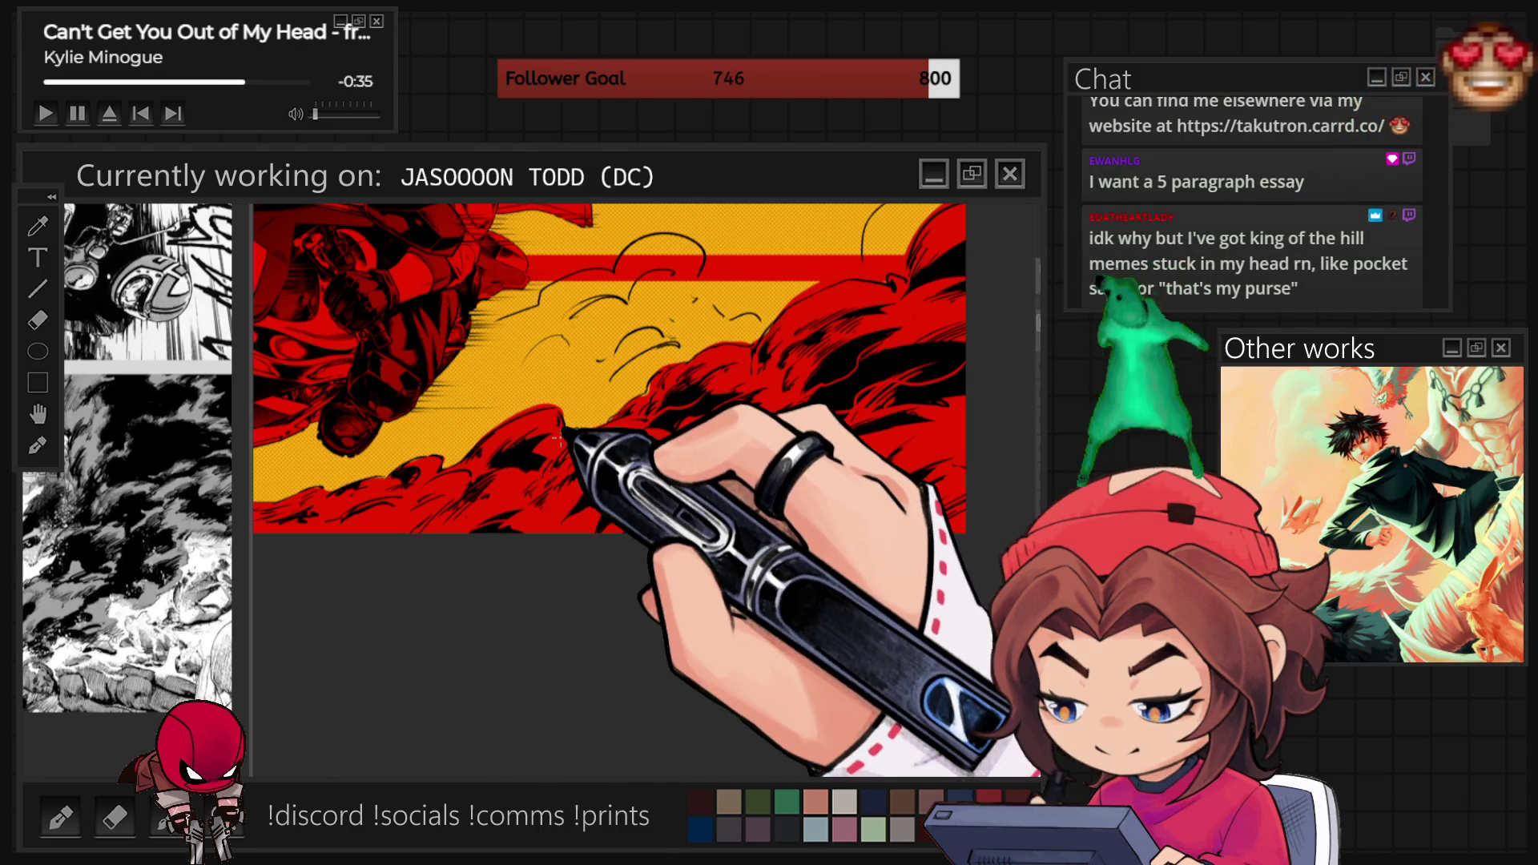
{"action": "key", "text": "ctrl+minus"}
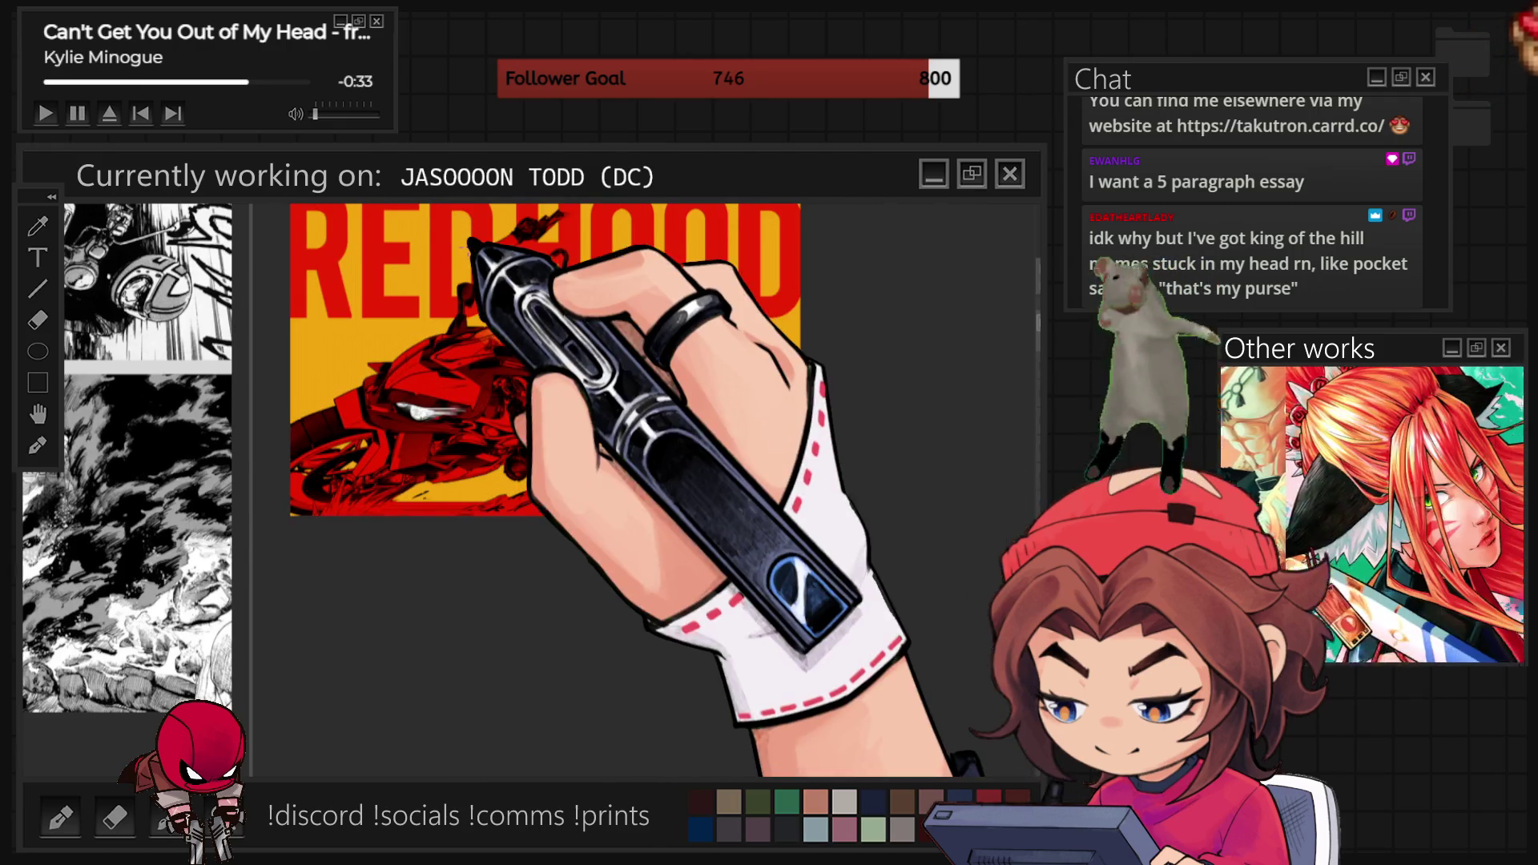
{"action": "key", "text": "ctrl+plus"}
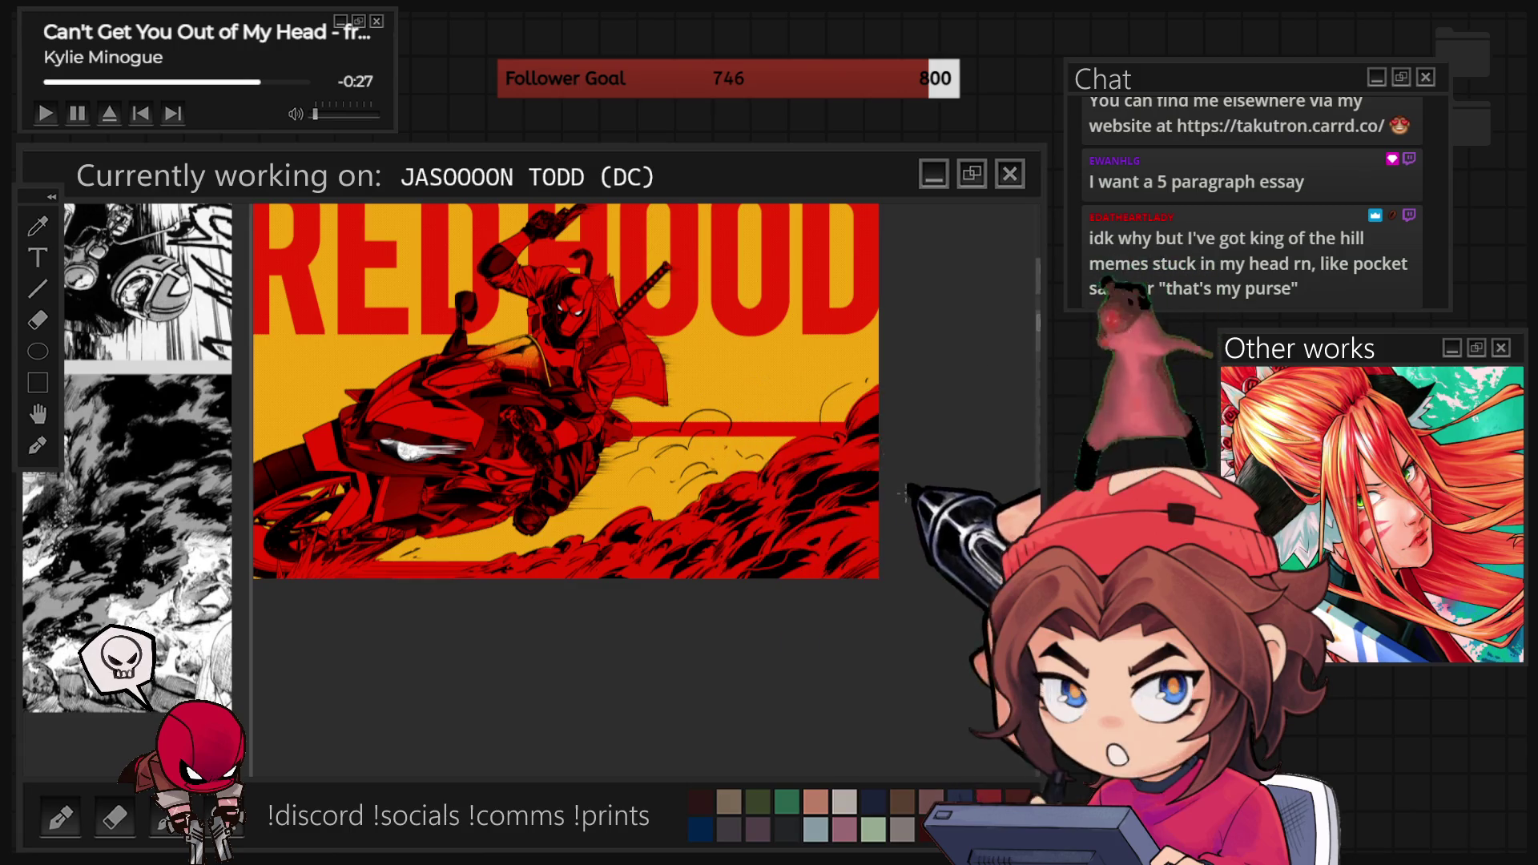
Zoom toward the lower-right smoke edge to add black curling linework, then back out to the figure and lettering.
{"action": "scroll", "coordinate": [905, 493], "scroll_direction": "up", "scroll_amount": 3}
{"action": "scroll", "coordinate": [887, 501], "scroll_direction": "up", "scroll_amount": 2}
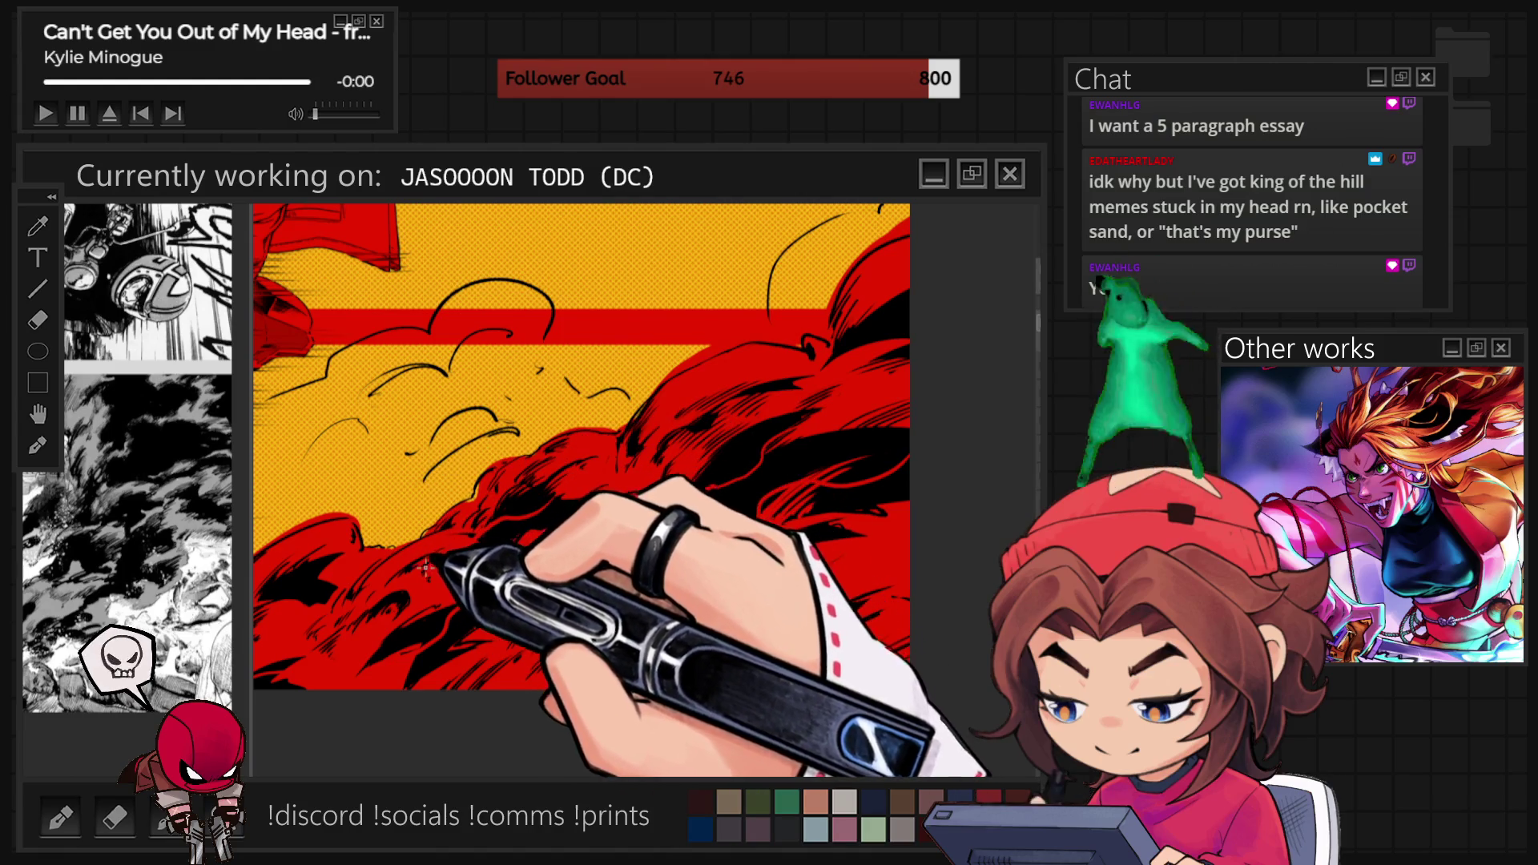
{"action": "key", "text": "ctrl+minus"}
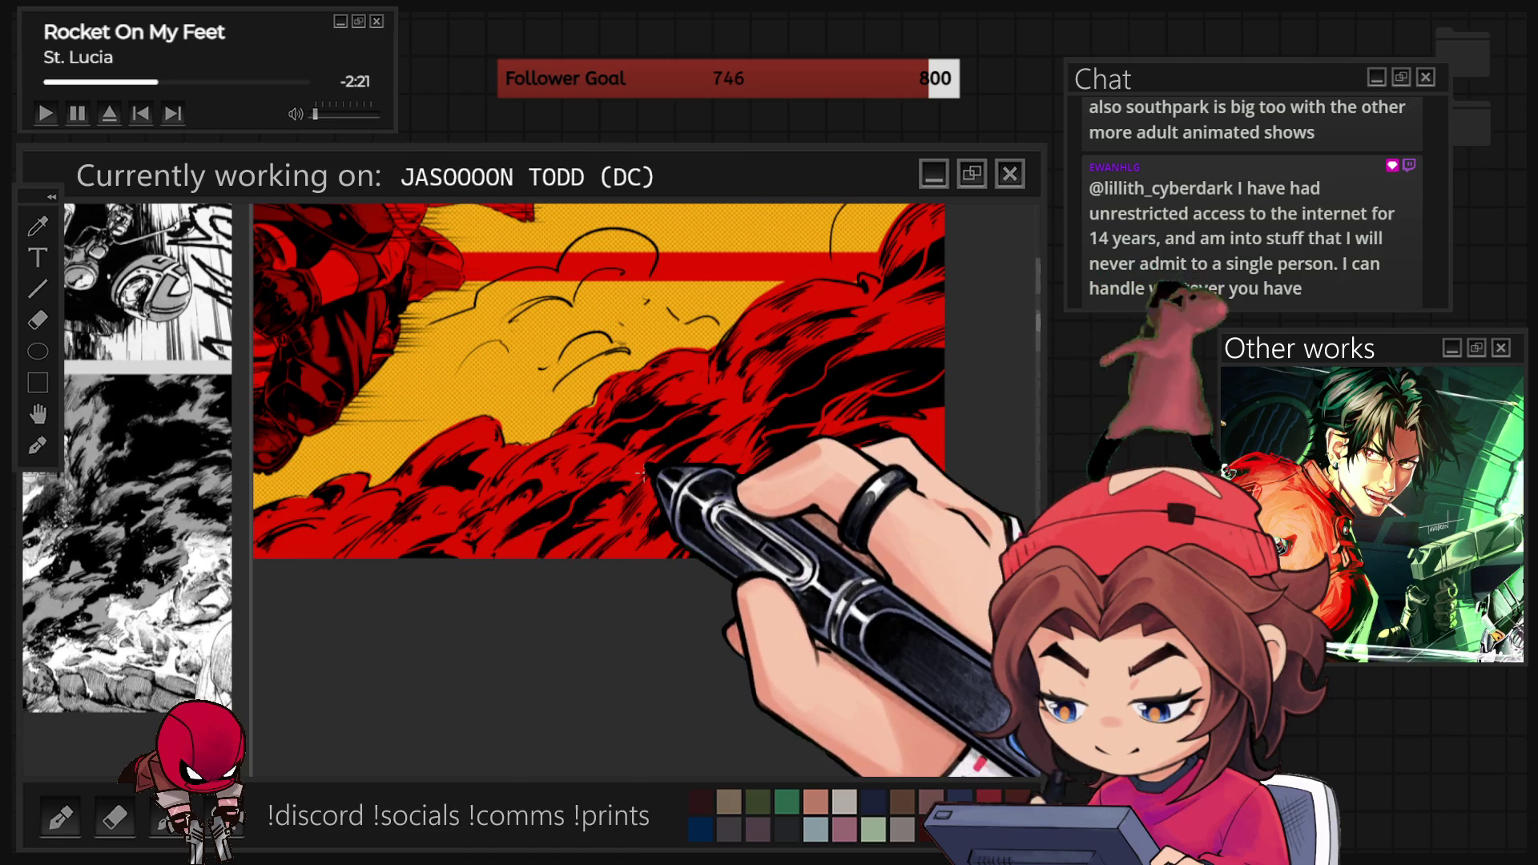
Zoom out to review the rider above the black-inked red smoke.
{"action": "key", "text": "ctrl+minus"}
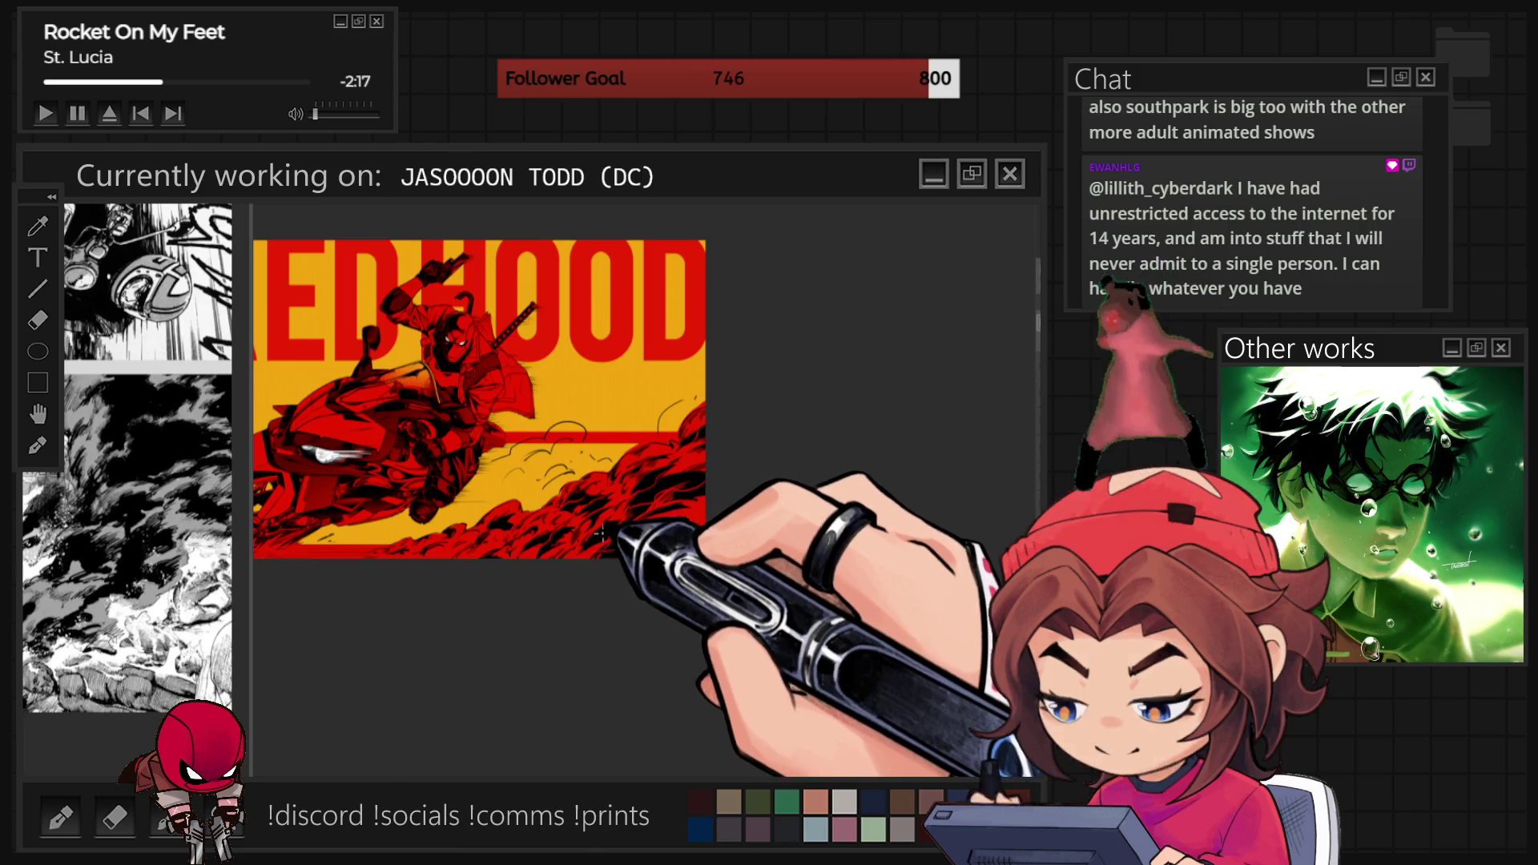
Zoom in and pan to the lower smoke, tilt the canvas diagonally, then reset the rotation upright.
{"action": "scroll", "coordinate": [609, 550], "scroll_direction": "up", "scroll_amount": 2}
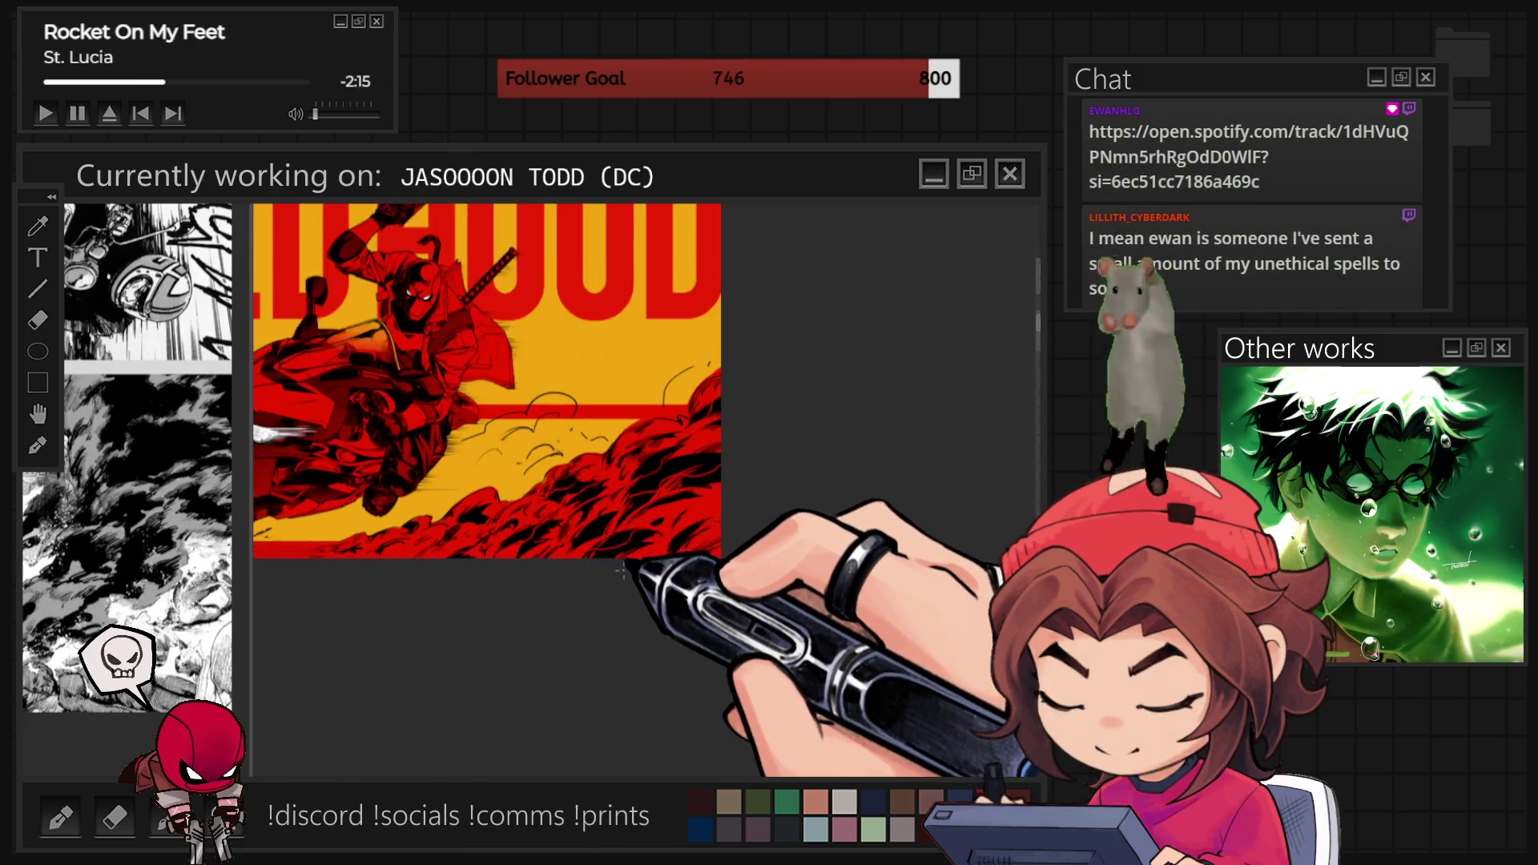
{"action": "scroll", "coordinate": [479, 509], "scroll_direction": "up", "scroll_amount": 4}
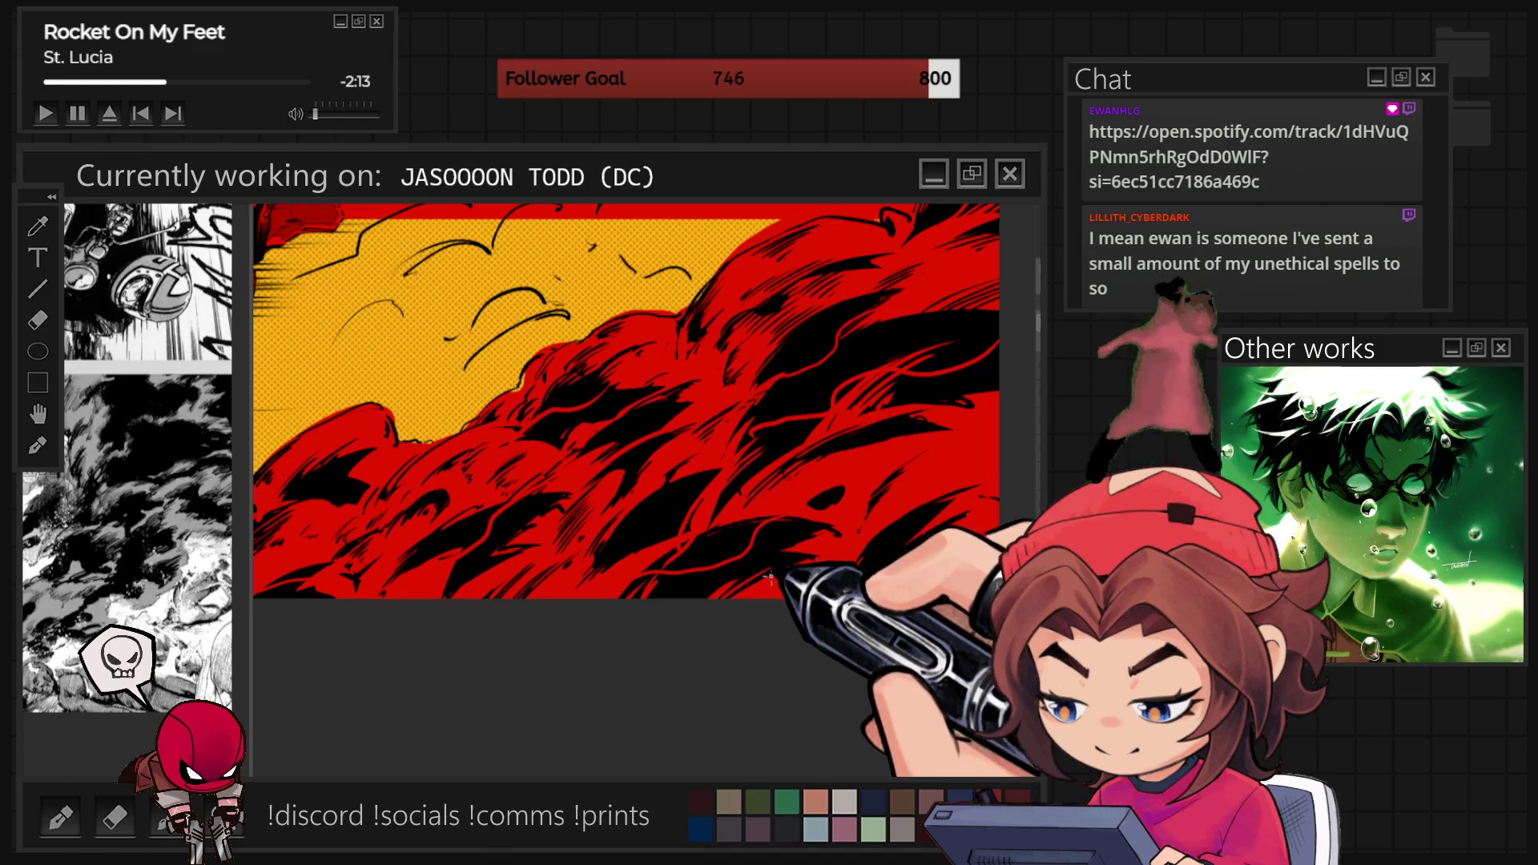
{"action": "scroll", "coordinate": [774, 572], "scroll_direction": "up", "scroll_amount": 2}
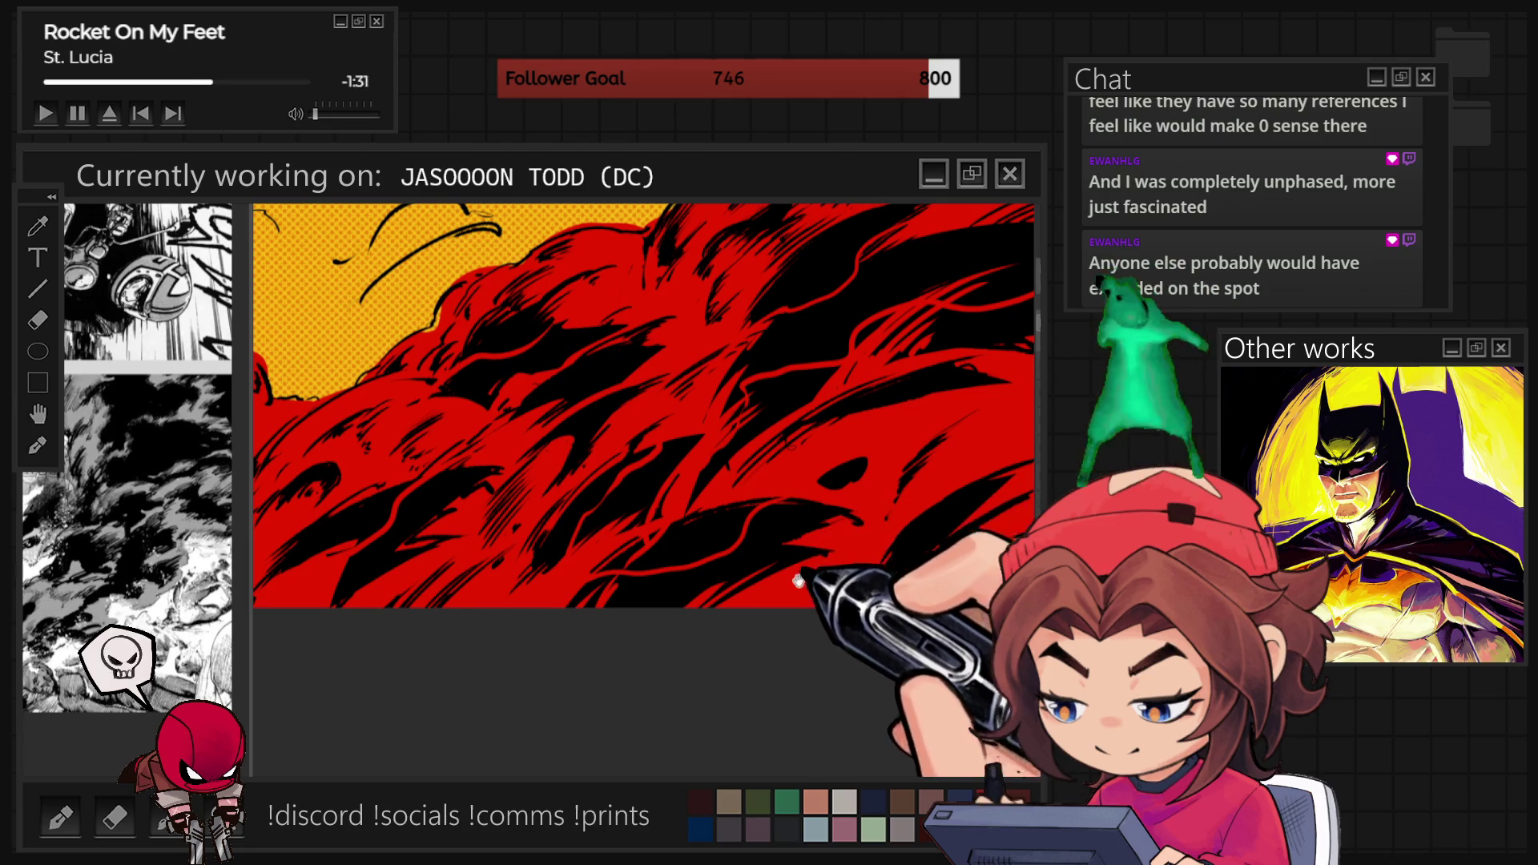
{"action": "left_click_drag", "start_coordinate": [799, 579], "coordinate": [759, 378]}
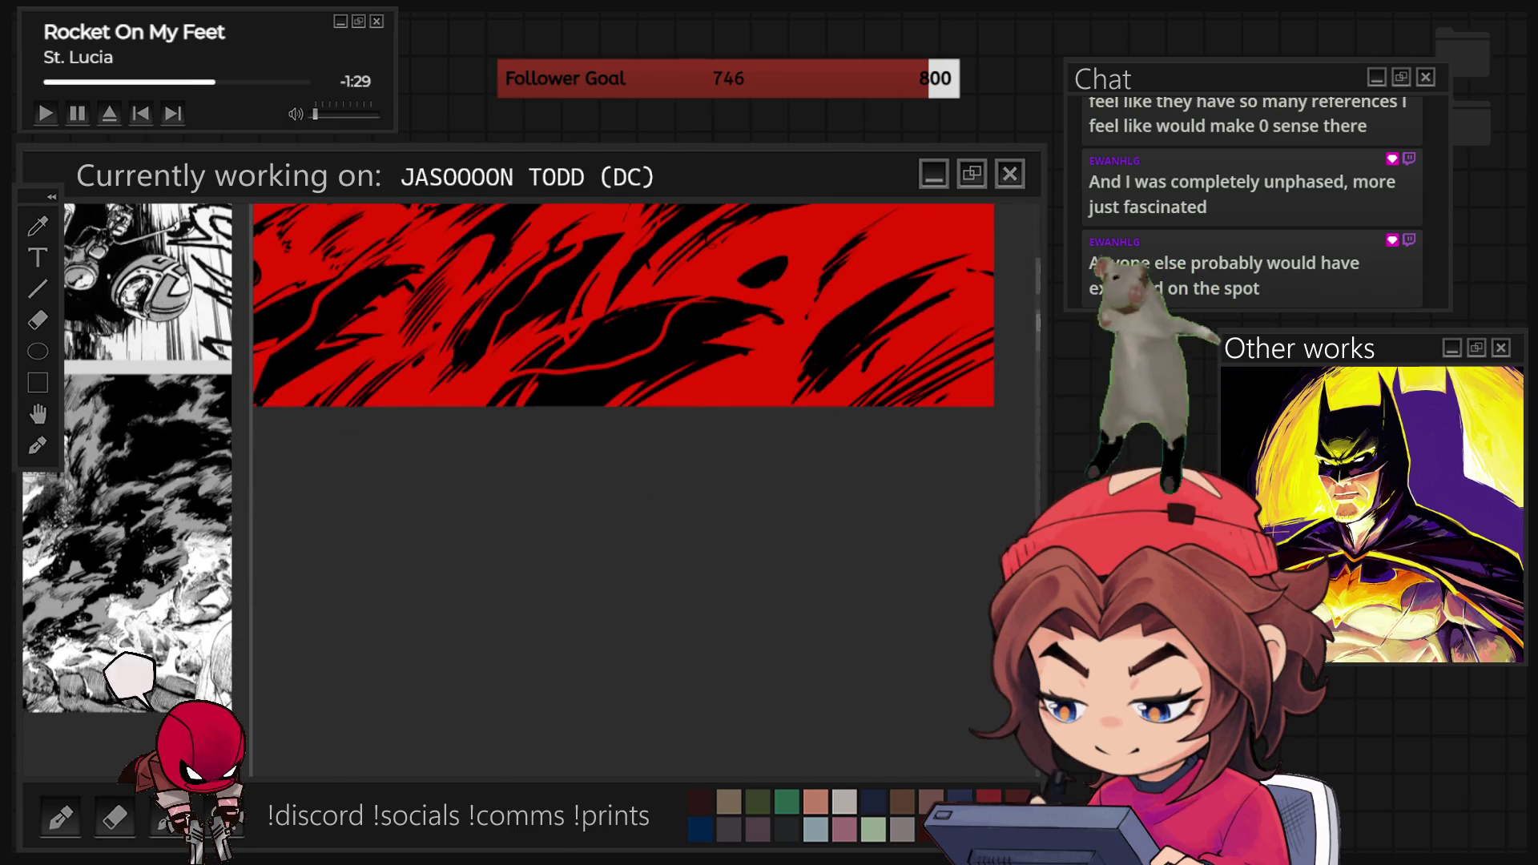
{"action": "left_click_drag", "start_coordinate": [721, 481], "coordinate": [625, 417]}
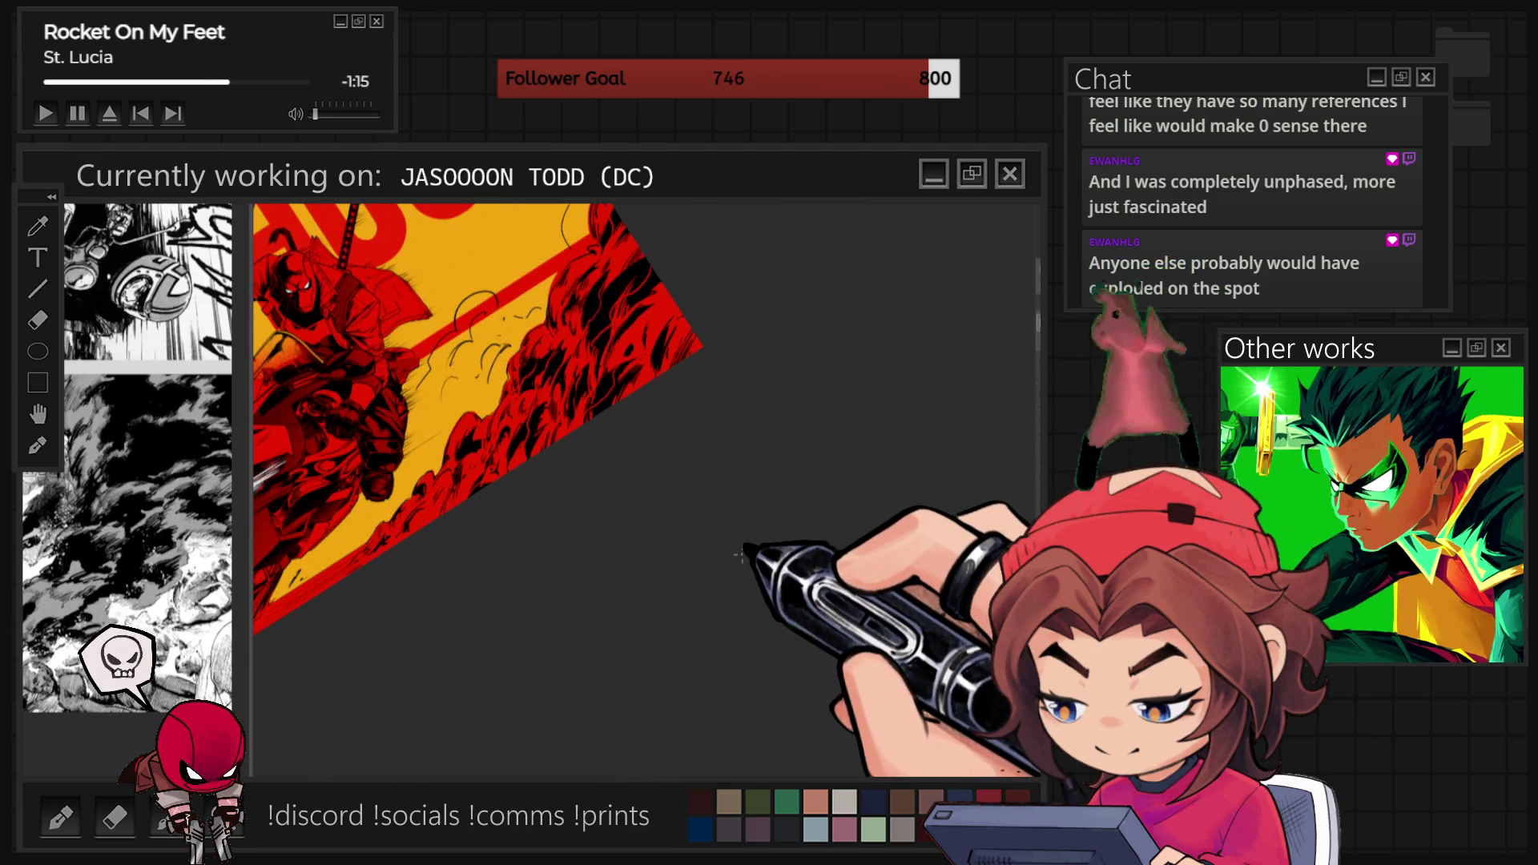
{"action": "key", "text": "Escape"}
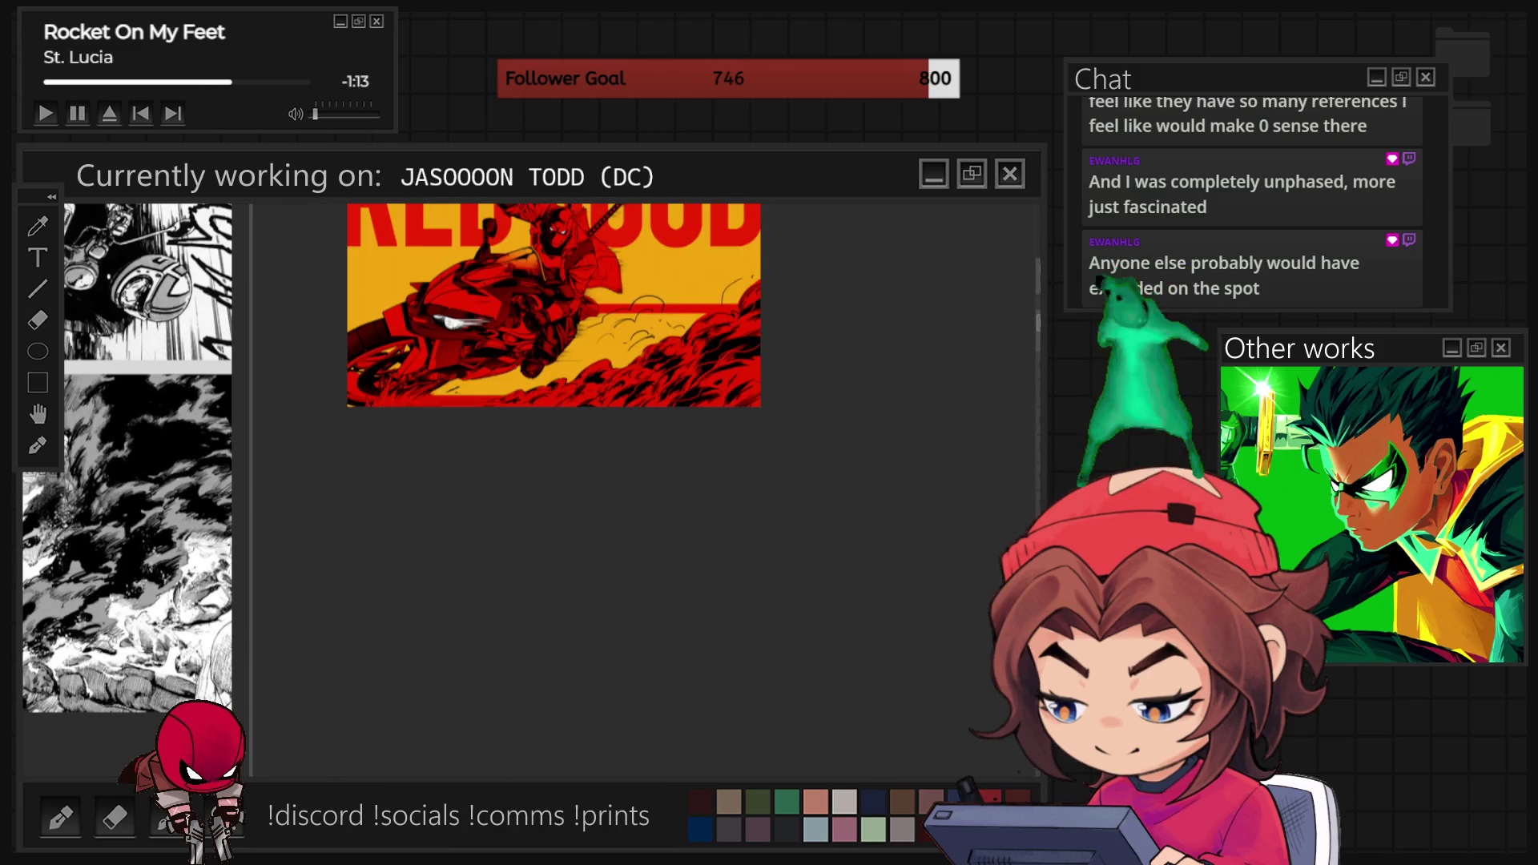
Paint denser black shadow shapes through the smoke, zooming in and out around it and toward the motorcycle.
{"action": "scroll", "coordinate": [561, 320], "scroll_direction": "up", "scroll_amount": 3}
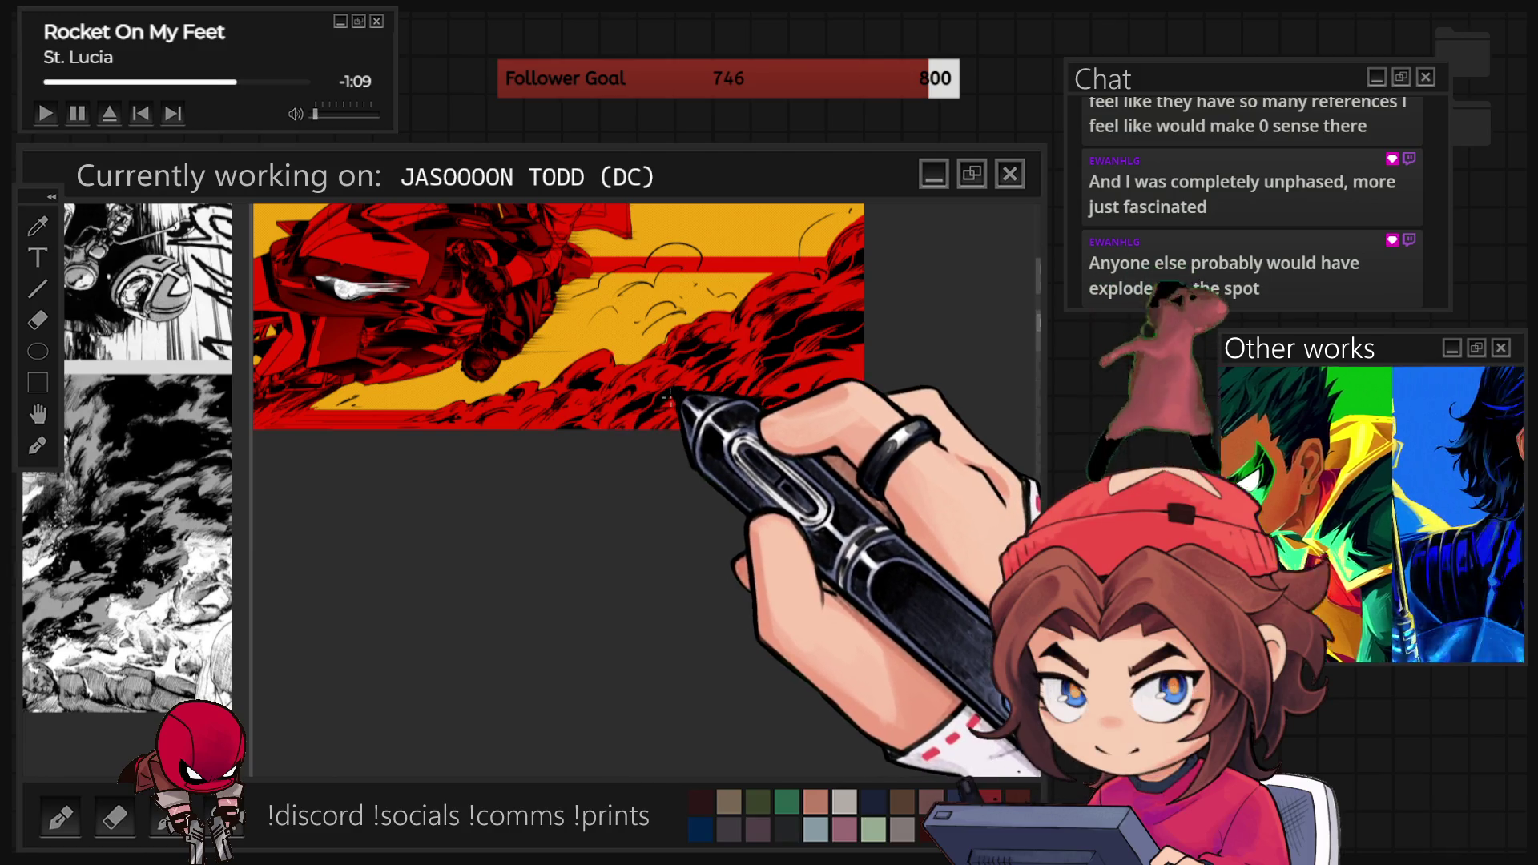
{"action": "scroll", "coordinate": [561, 321], "scroll_direction": "down", "scroll_amount": 3}
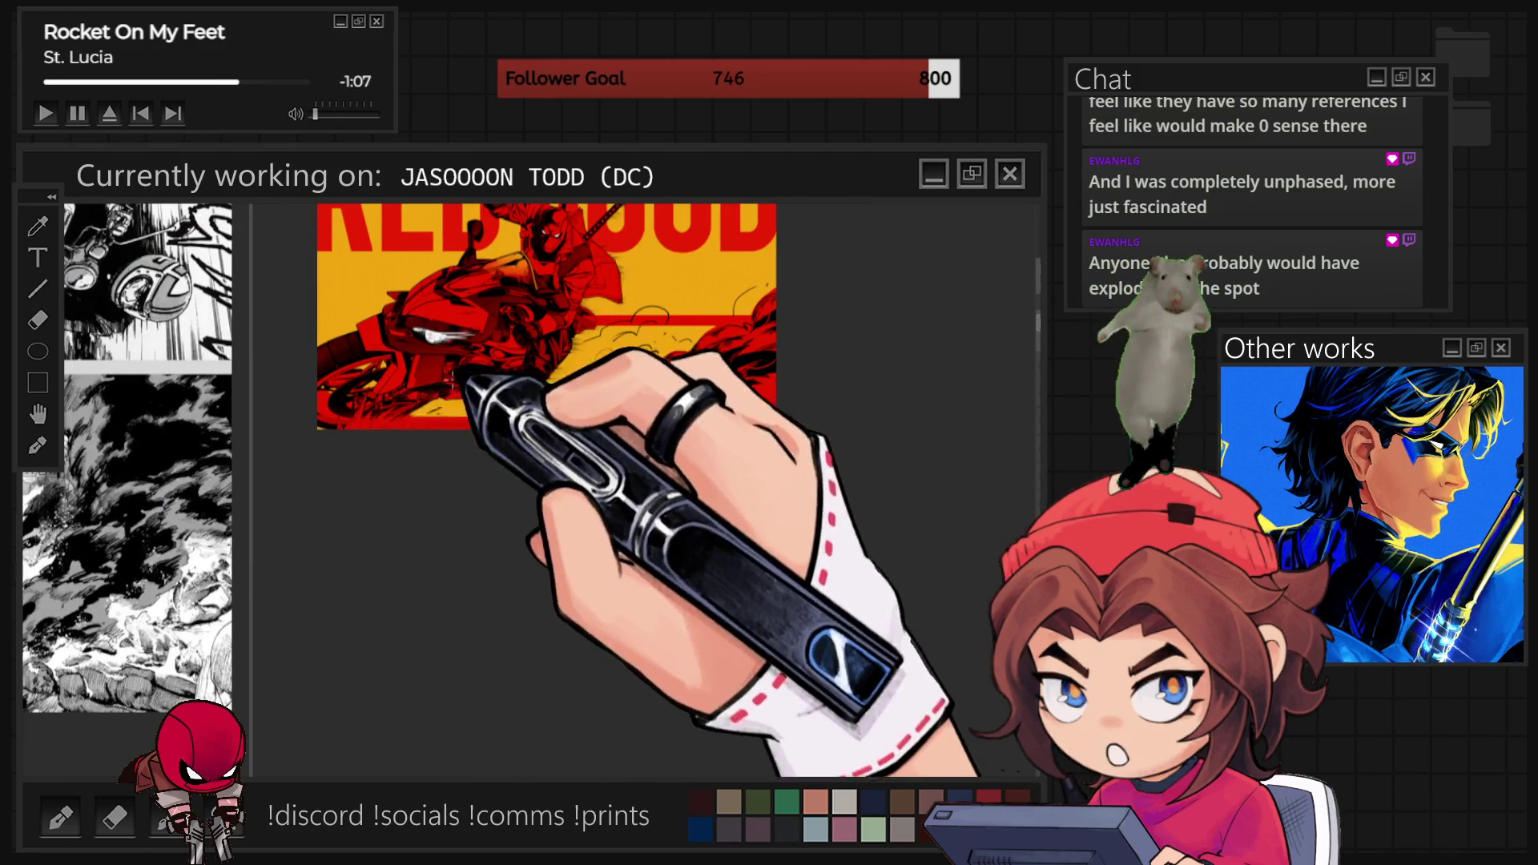
{"action": "scroll", "coordinate": [388, 454], "scroll_direction": "up", "scroll_amount": 2}
{"action": "scroll", "coordinate": [388, 454], "scroll_direction": "up", "scroll_amount": 2}
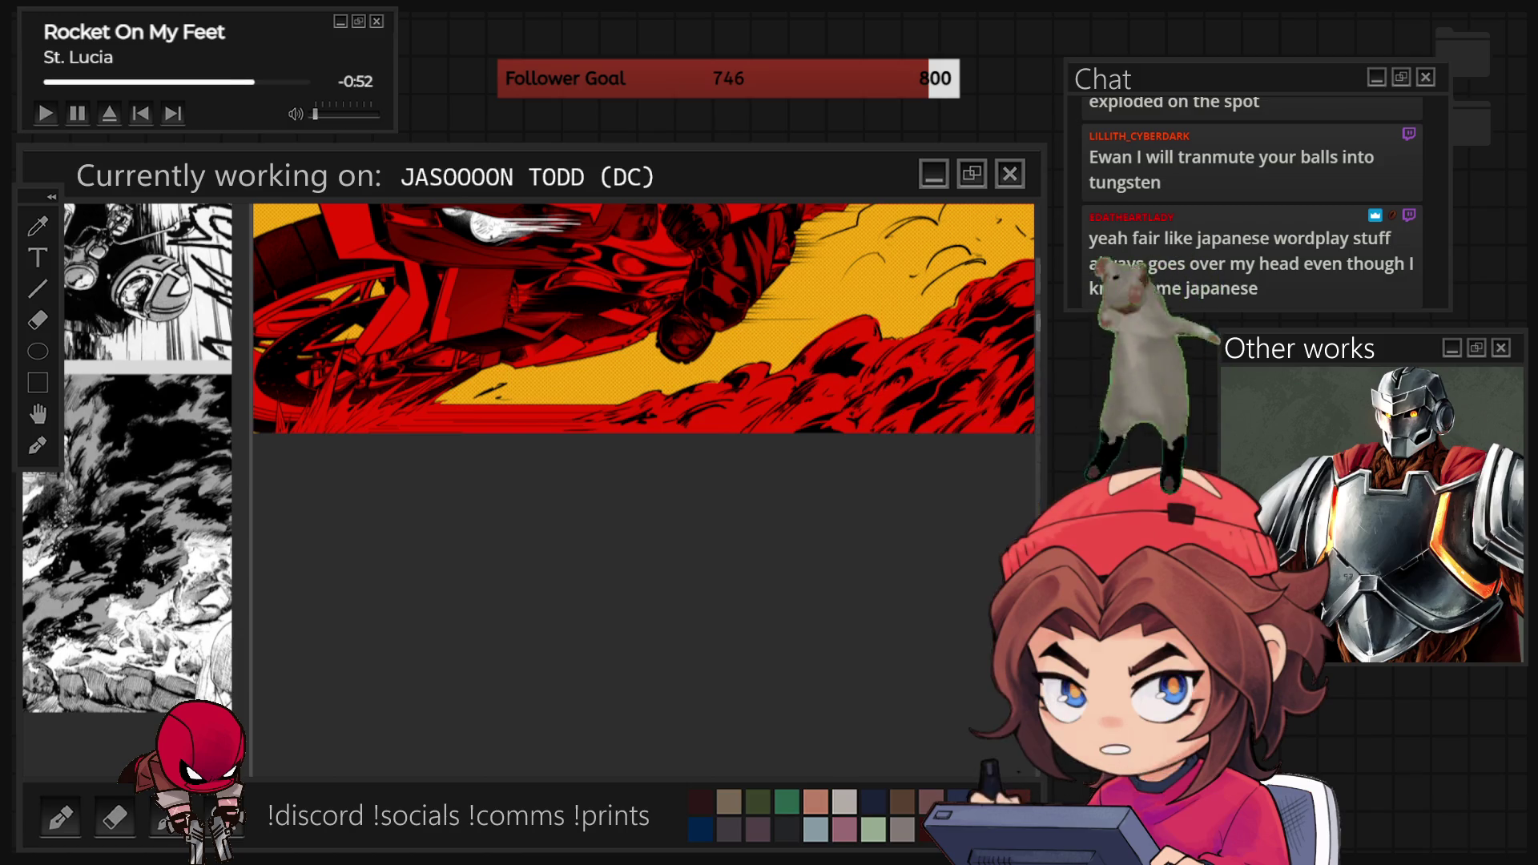
{"action": "scroll", "coordinate": [732, 687], "scroll_direction": "down", "scroll_amount": 3}
{"action": "scroll", "coordinate": [663, 439], "scroll_direction": "up", "scroll_amount": 1}
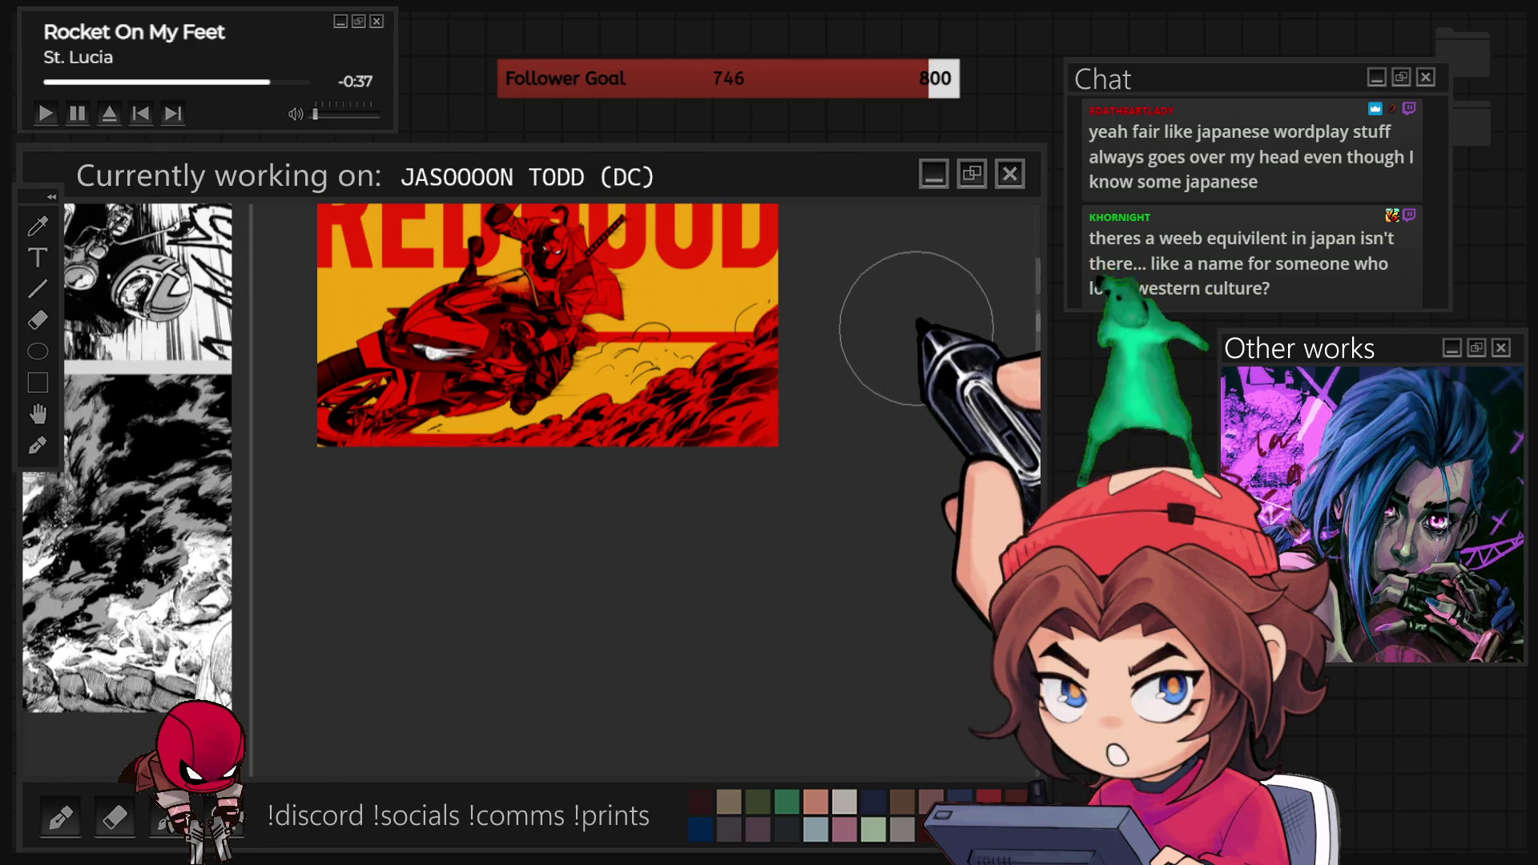
{"action": "scroll", "coordinate": [824, 384], "scroll_direction": "up", "scroll_amount": 3}
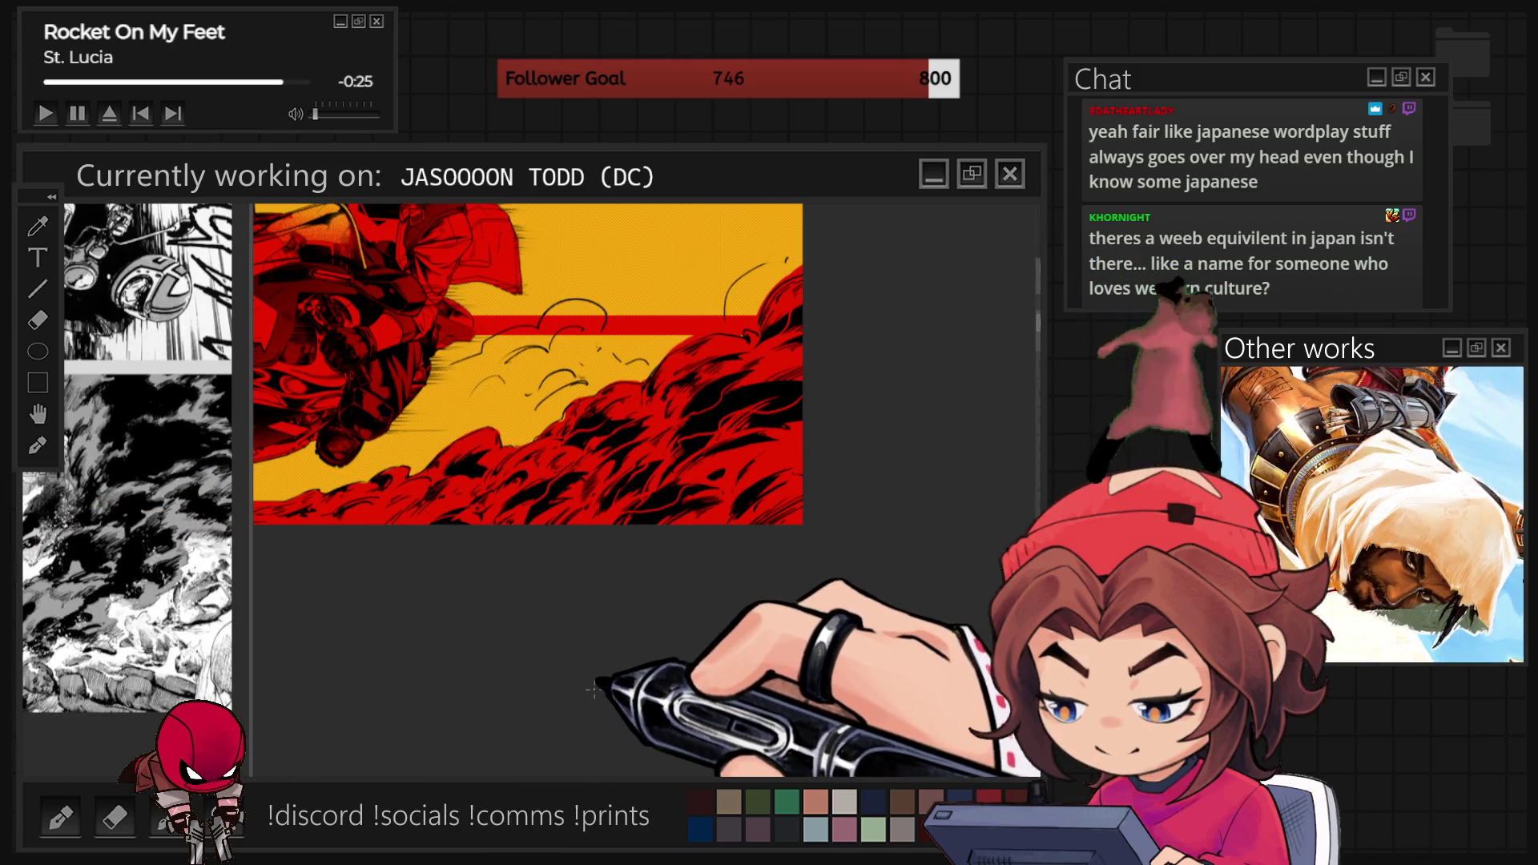
{"action": "scroll", "coordinate": [743, 641], "scroll_direction": "up", "scroll_amount": 3}
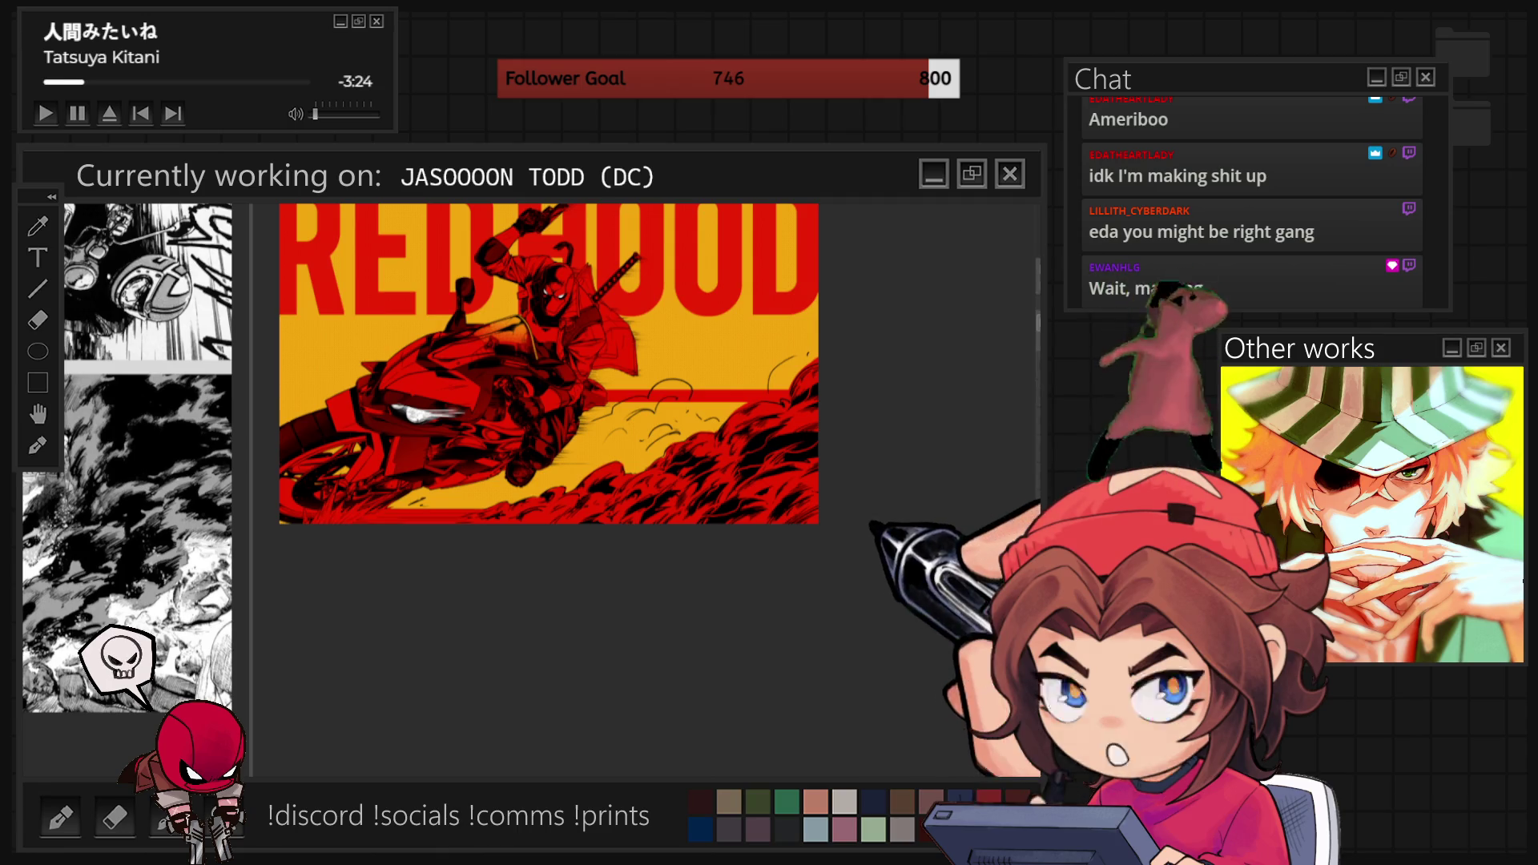
{"action": "key", "text": "ctrl+plus"}
Draw a stroke outlining an area within the red smoke below the dust trail, adjusting the zoom around it.
{"action": "scroll", "coordinate": [814, 525], "scroll_direction": "up", "scroll_amount": 2}
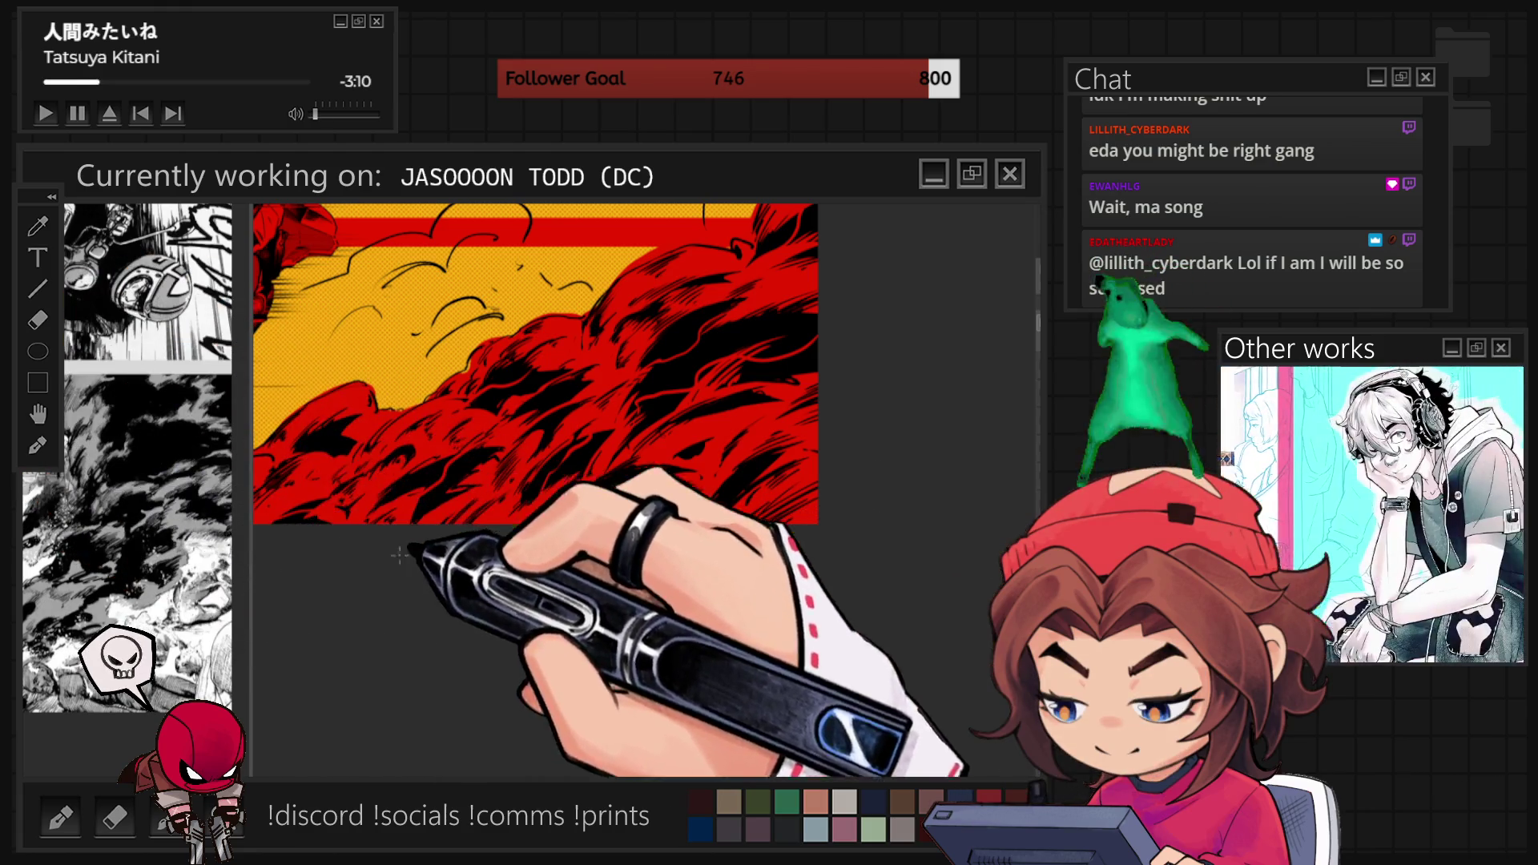
{"action": "mouse_move", "coordinate": [823, 439]}
{"action": "left_mouse_down"}
{"action": "mouse_move", "coordinate": [705, 501]}
{"action": "mouse_move", "coordinate": [670, 545]}
{"action": "mouse_move", "coordinate": [889, 407]}
{"action": "left_mouse_up"}
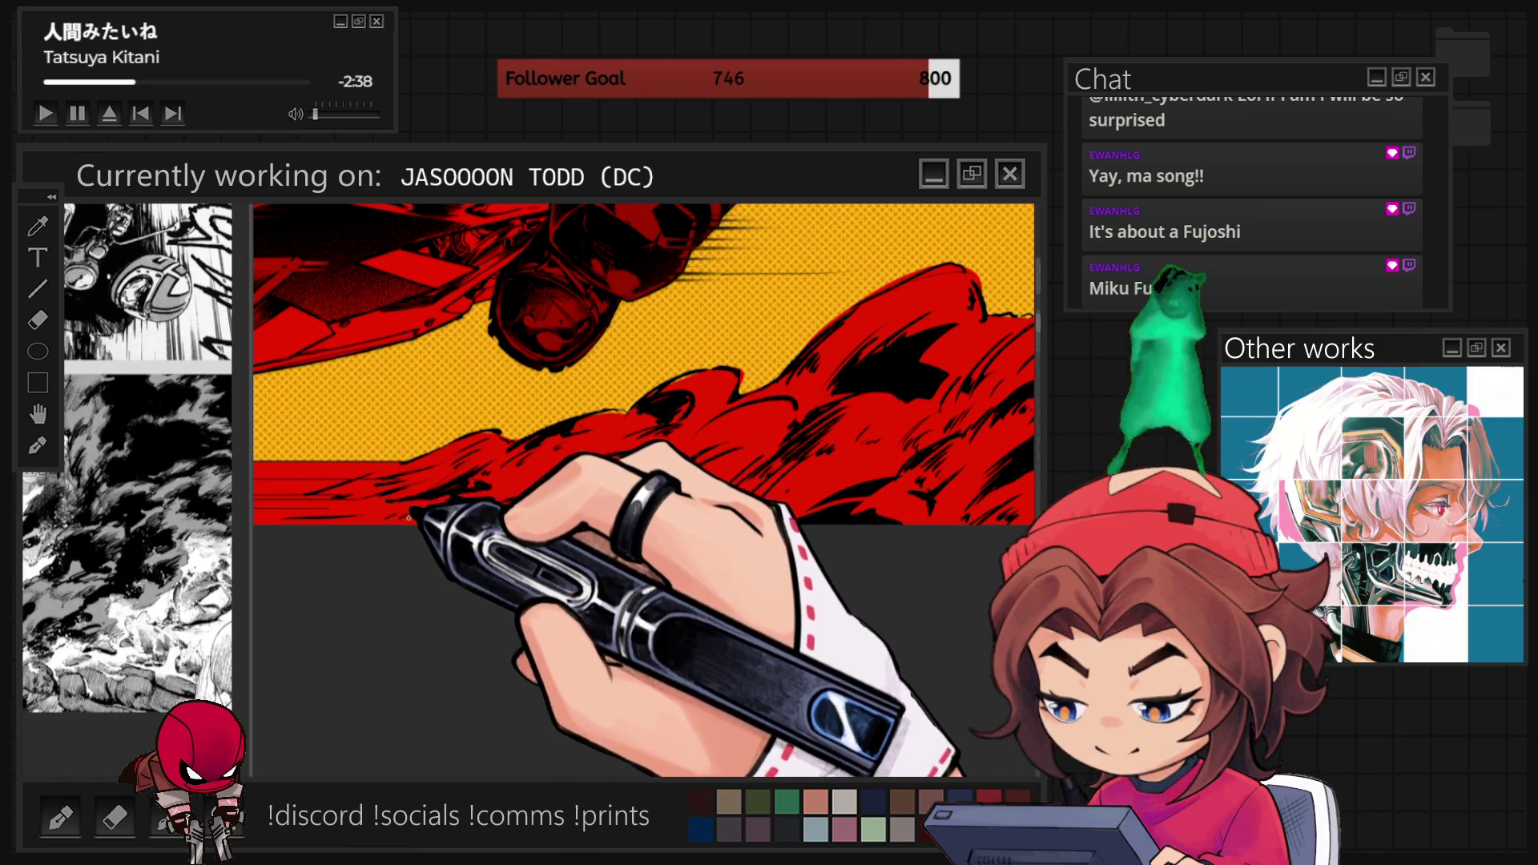
{"action": "scroll", "coordinate": [447, 494], "scroll_direction": "down", "scroll_amount": 5}
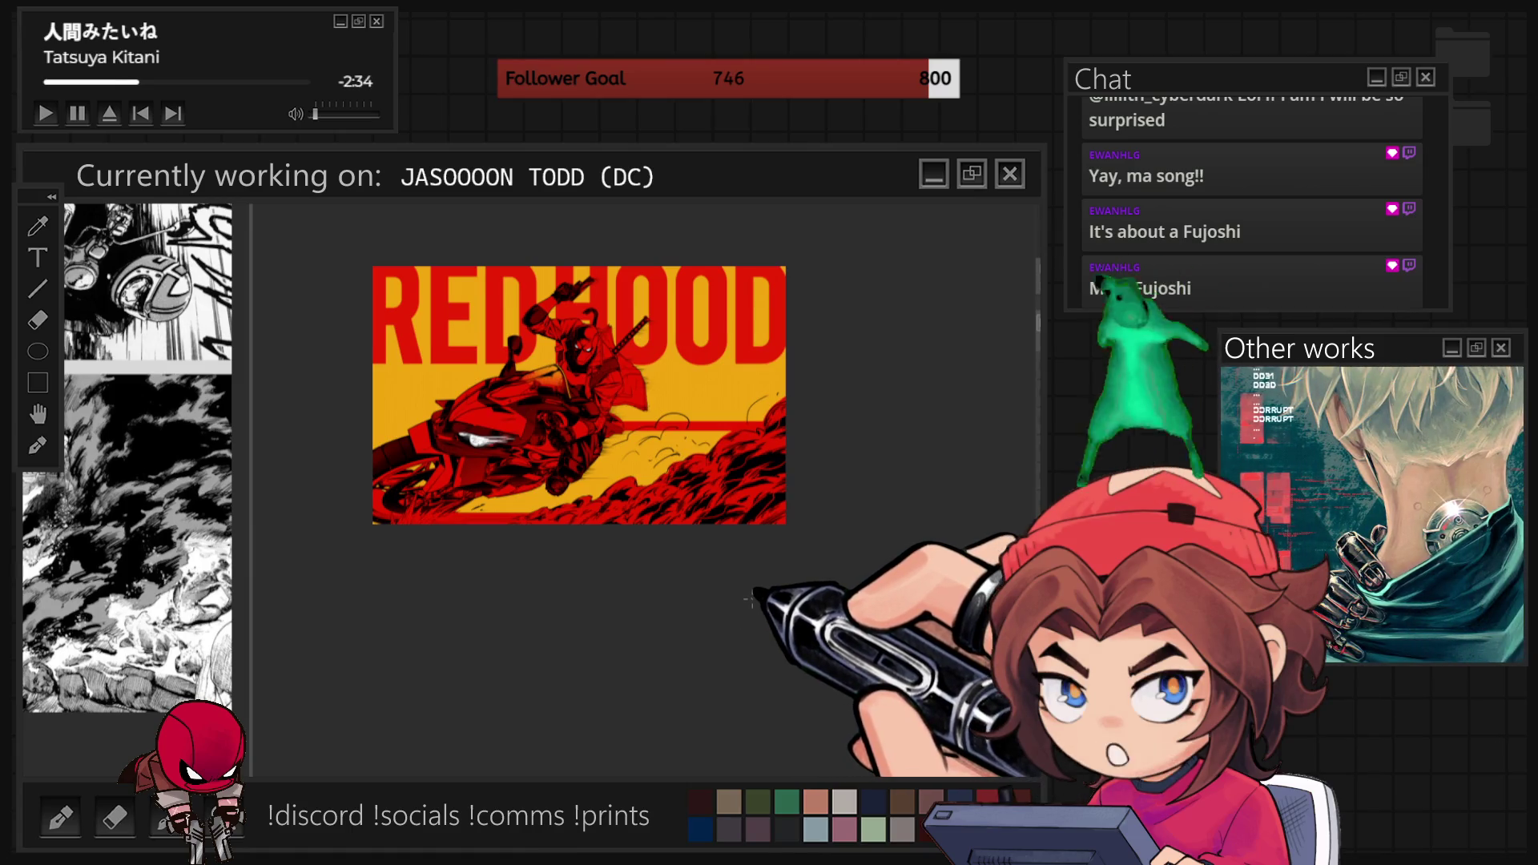
{"action": "scroll", "coordinate": [478, 533], "scroll_direction": "up", "scroll_amount": 3}
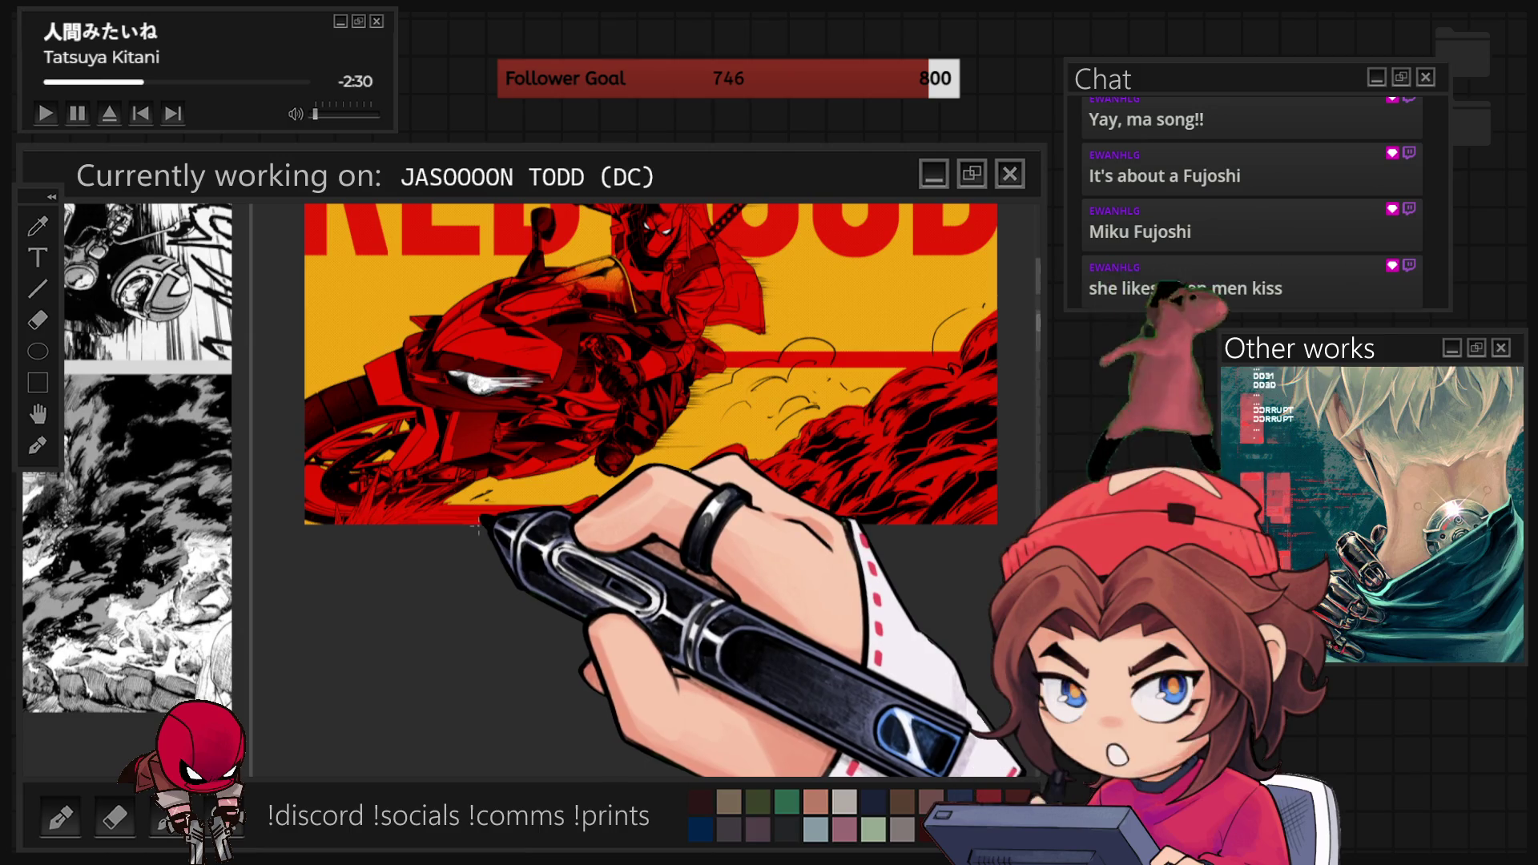
{"action": "scroll", "coordinate": [478, 528], "scroll_direction": "up", "scroll_amount": 3}
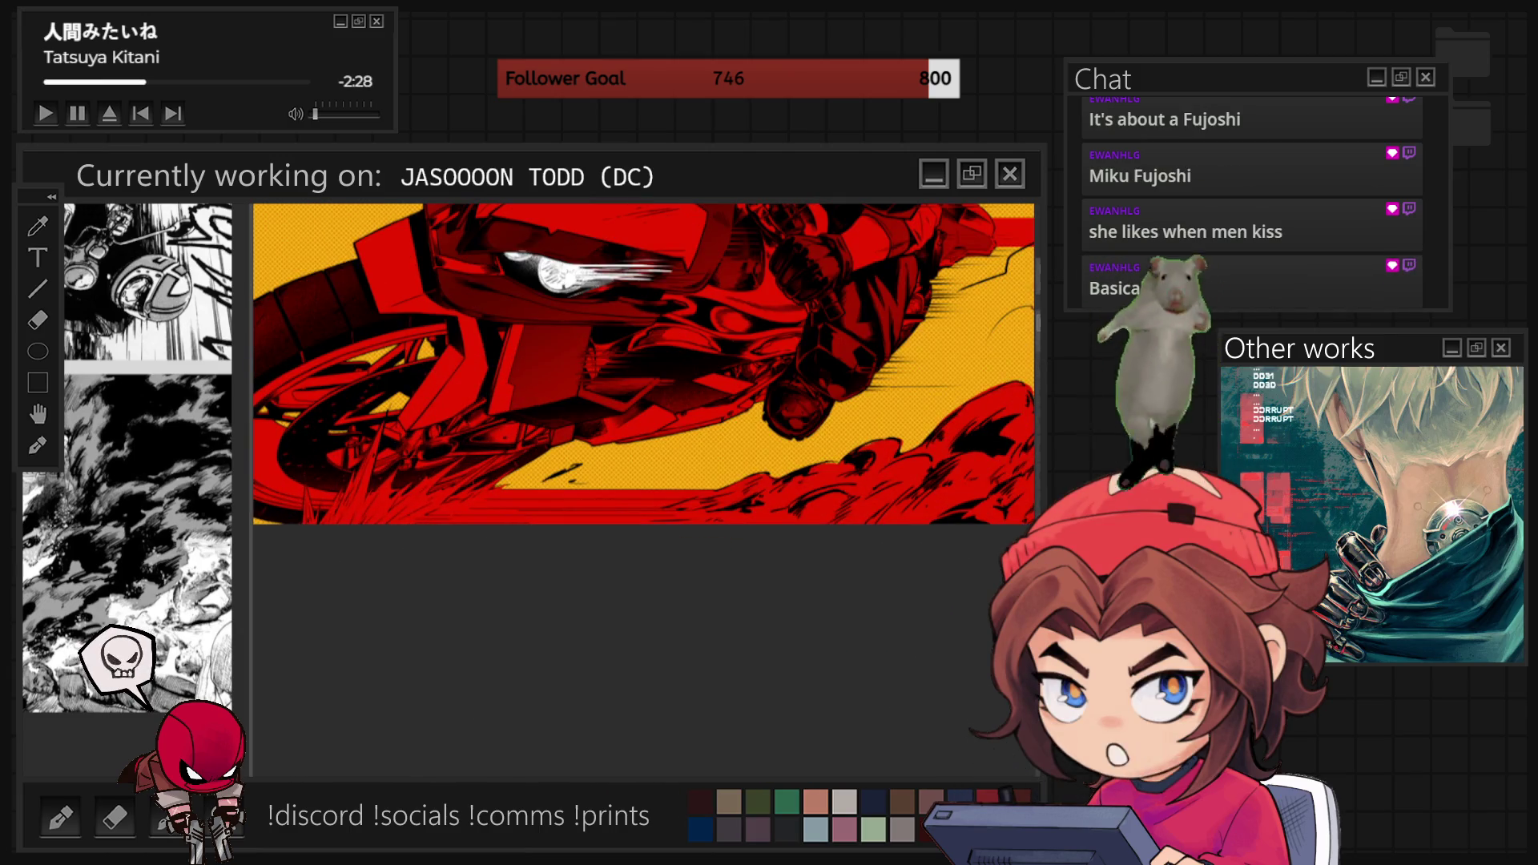
Rotate the canvas view to an angle over the smoke beneath the motorcycle.
{"action": "left_click_drag", "start_coordinate": [346, 615], "coordinate": [875, 343]}
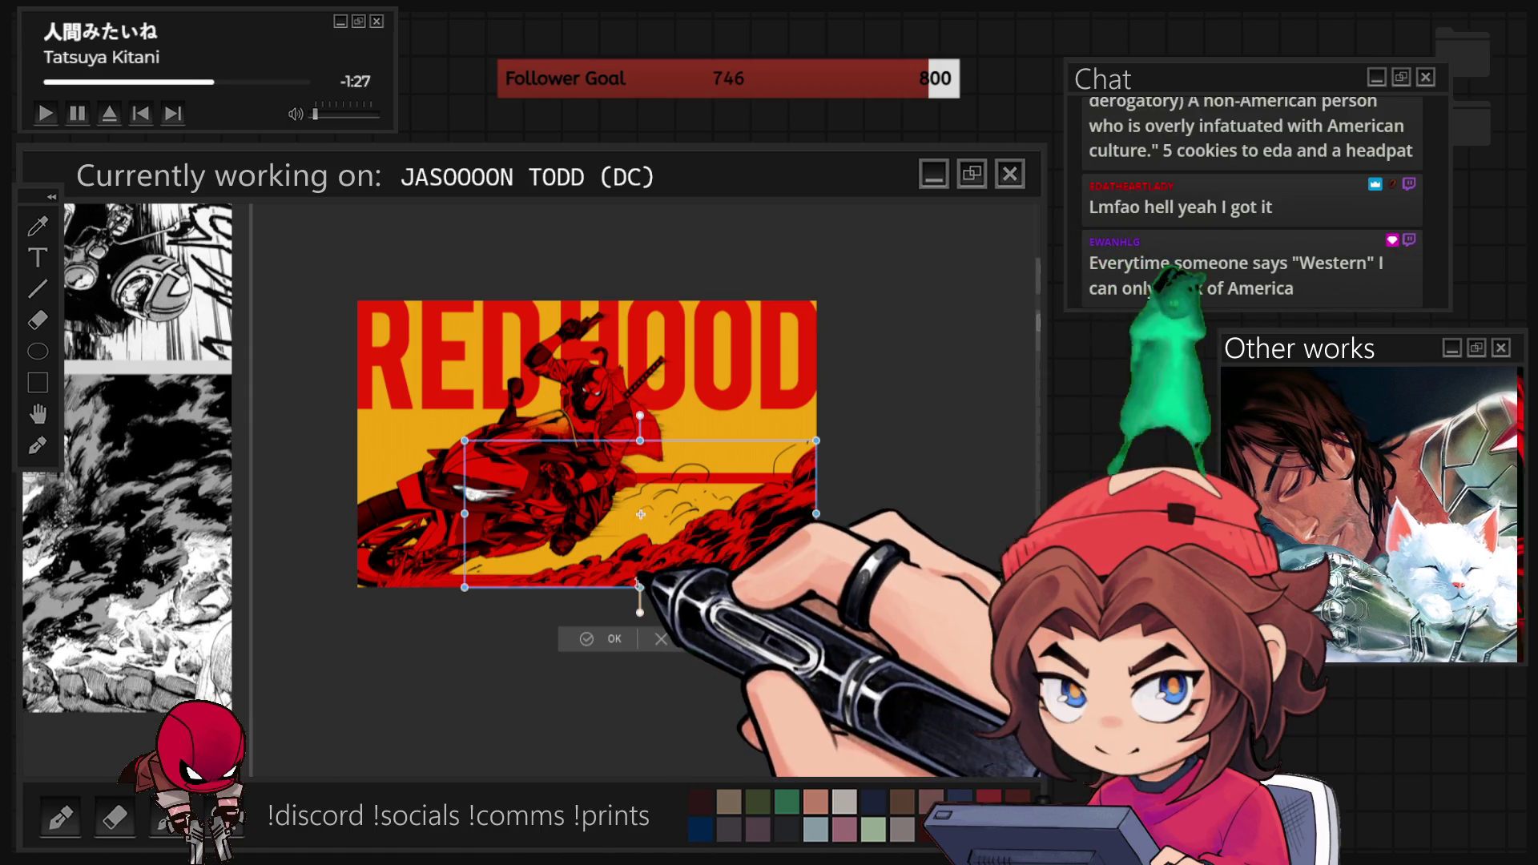
Start enlarging the selected smoke region, then abandon that resize.
{"action": "mouse_move", "coordinate": [640, 587]}
{"action": "left_mouse_down"}
{"action": "mouse_move", "coordinate": [640, 645]}
{"action": "mouse_move", "coordinate": [666, 530]}
{"action": "left_mouse_up"}
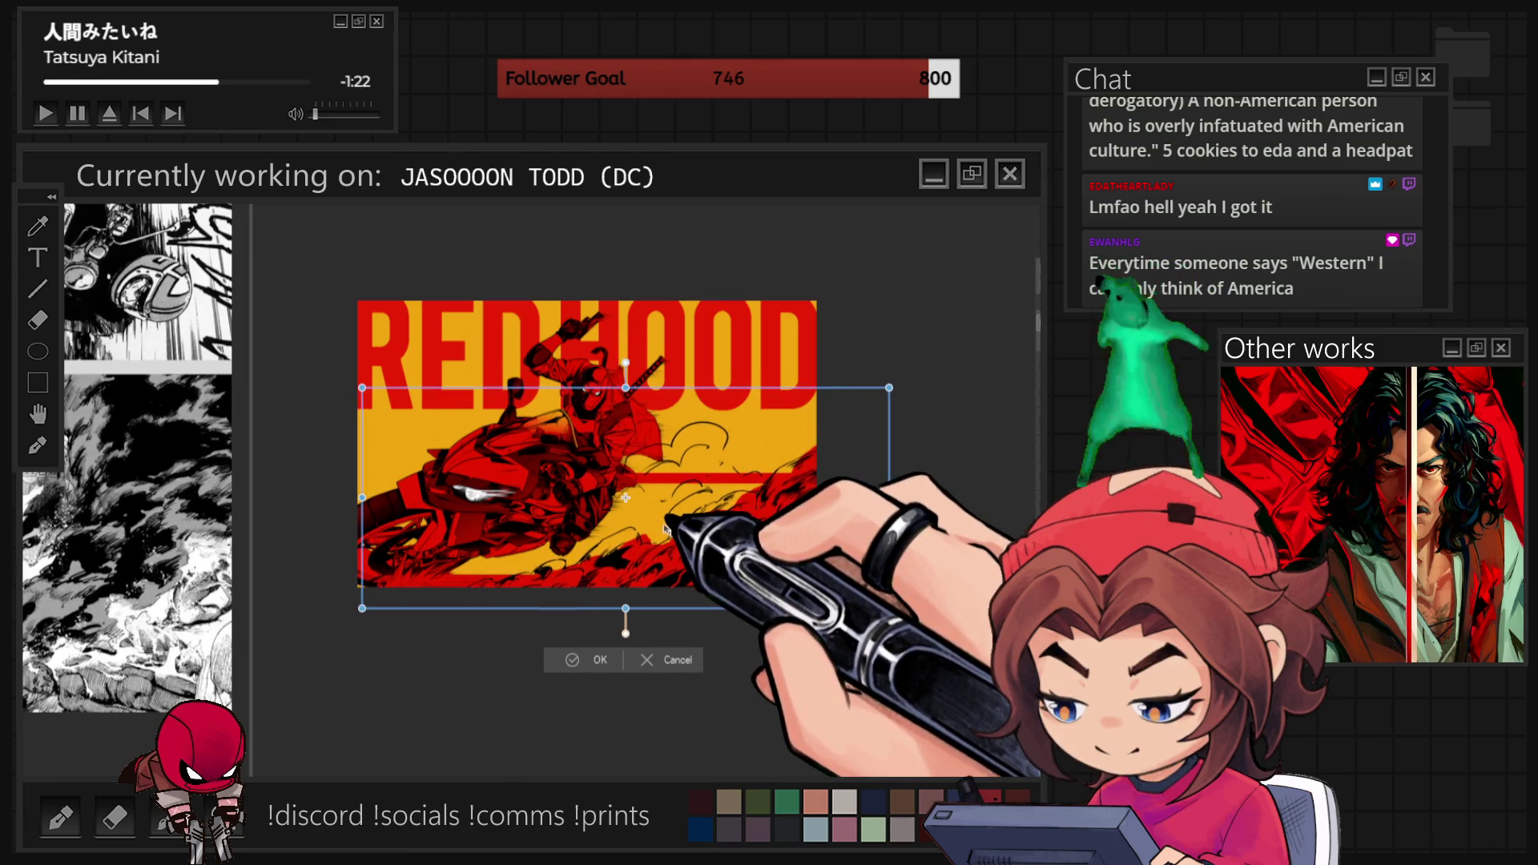
{"action": "left_click", "coordinate": [675, 663]}
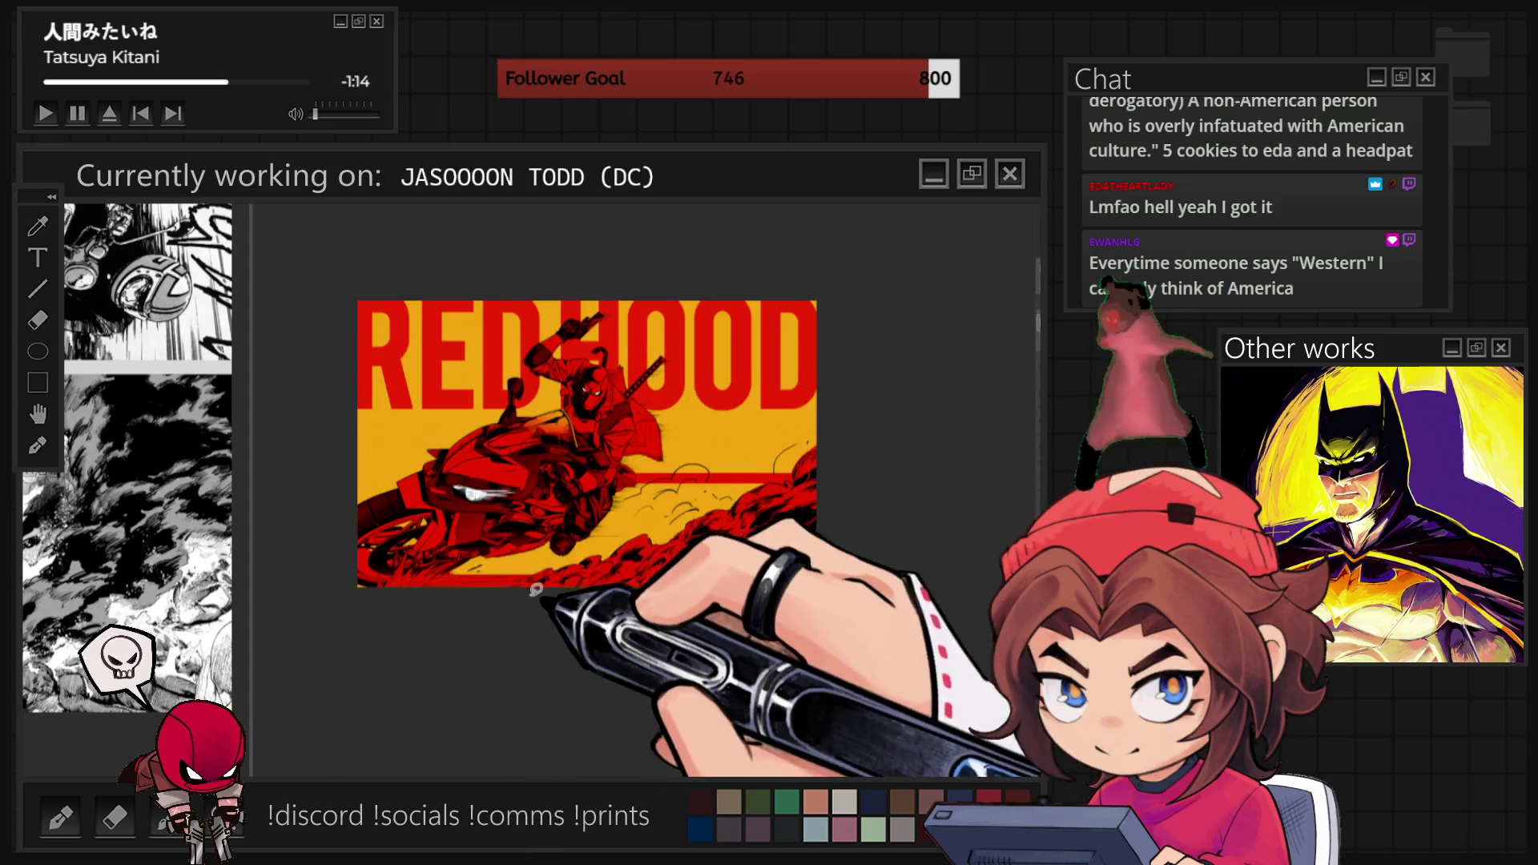
{"action": "scroll", "coordinate": [510, 572], "scroll_direction": "up", "scroll_amount": 2}
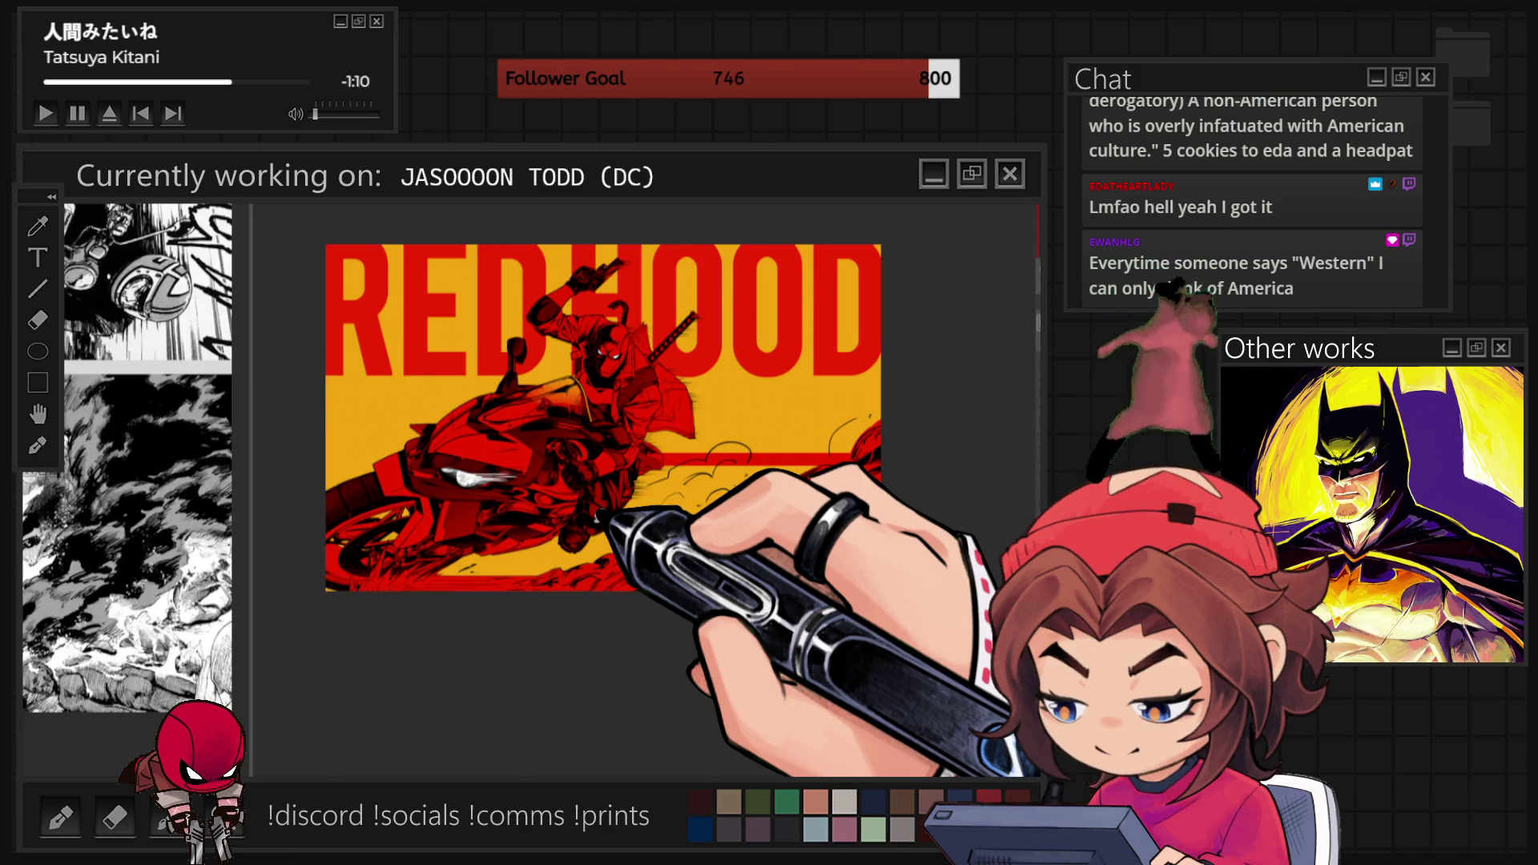
Select the lower-right smoke, shift it slightly up and left, commit it, and deselect.
{"action": "mouse_move", "coordinate": [874, 624]}
{"action": "left_mouse_down"}
{"action": "mouse_move", "coordinate": [801, 641]}
{"action": "mouse_move", "coordinate": [624, 612]}
{"action": "mouse_move", "coordinate": [921, 461]}
{"action": "left_mouse_up"}
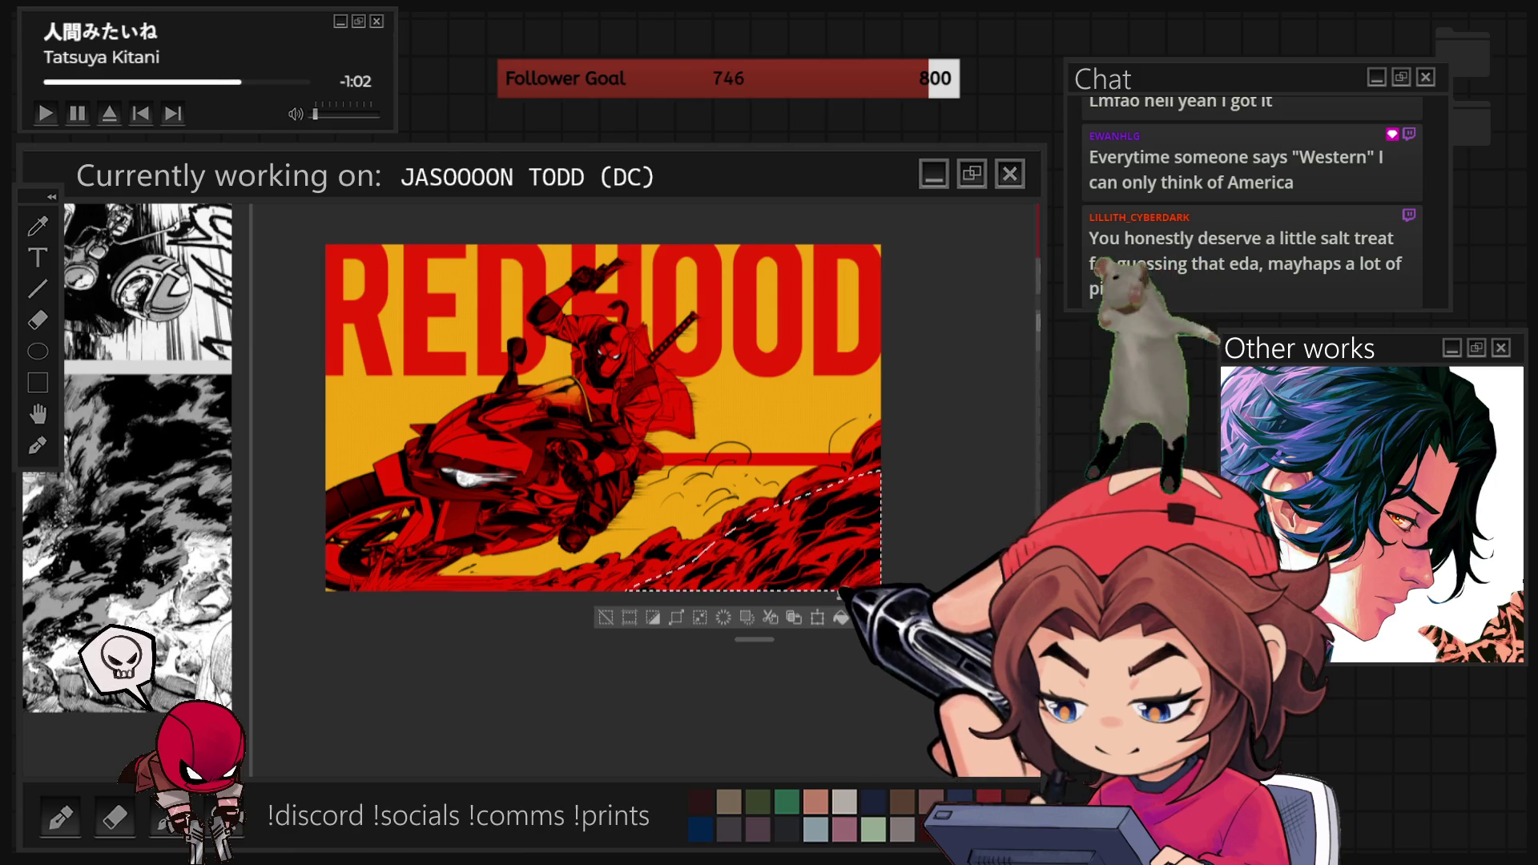
{"action": "key", "text": "ctrl+t"}
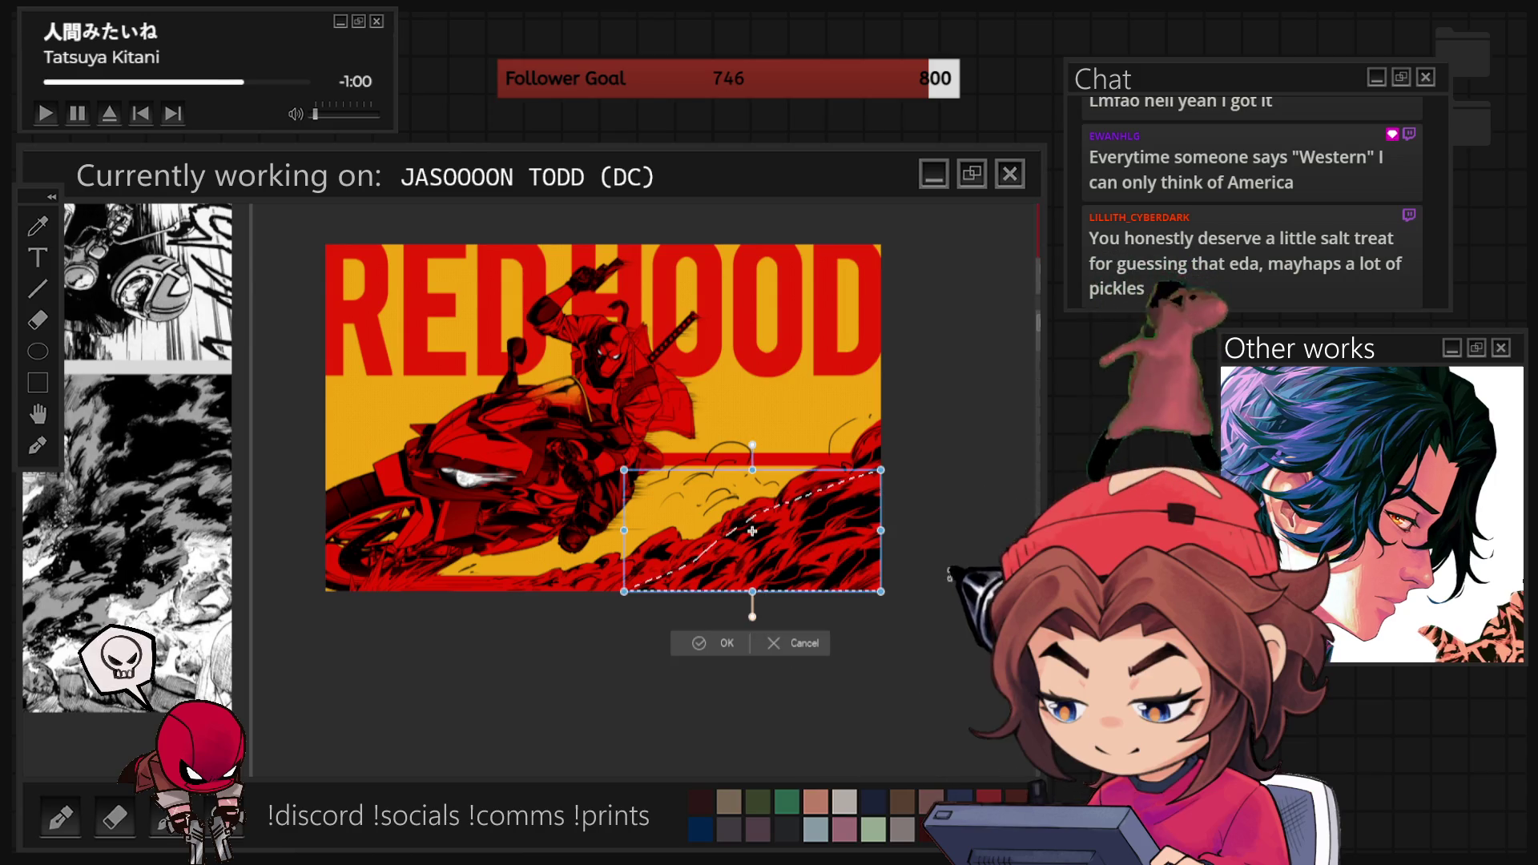
{"action": "left_click_drag", "start_coordinate": [752, 558], "coordinate": [745, 542]}
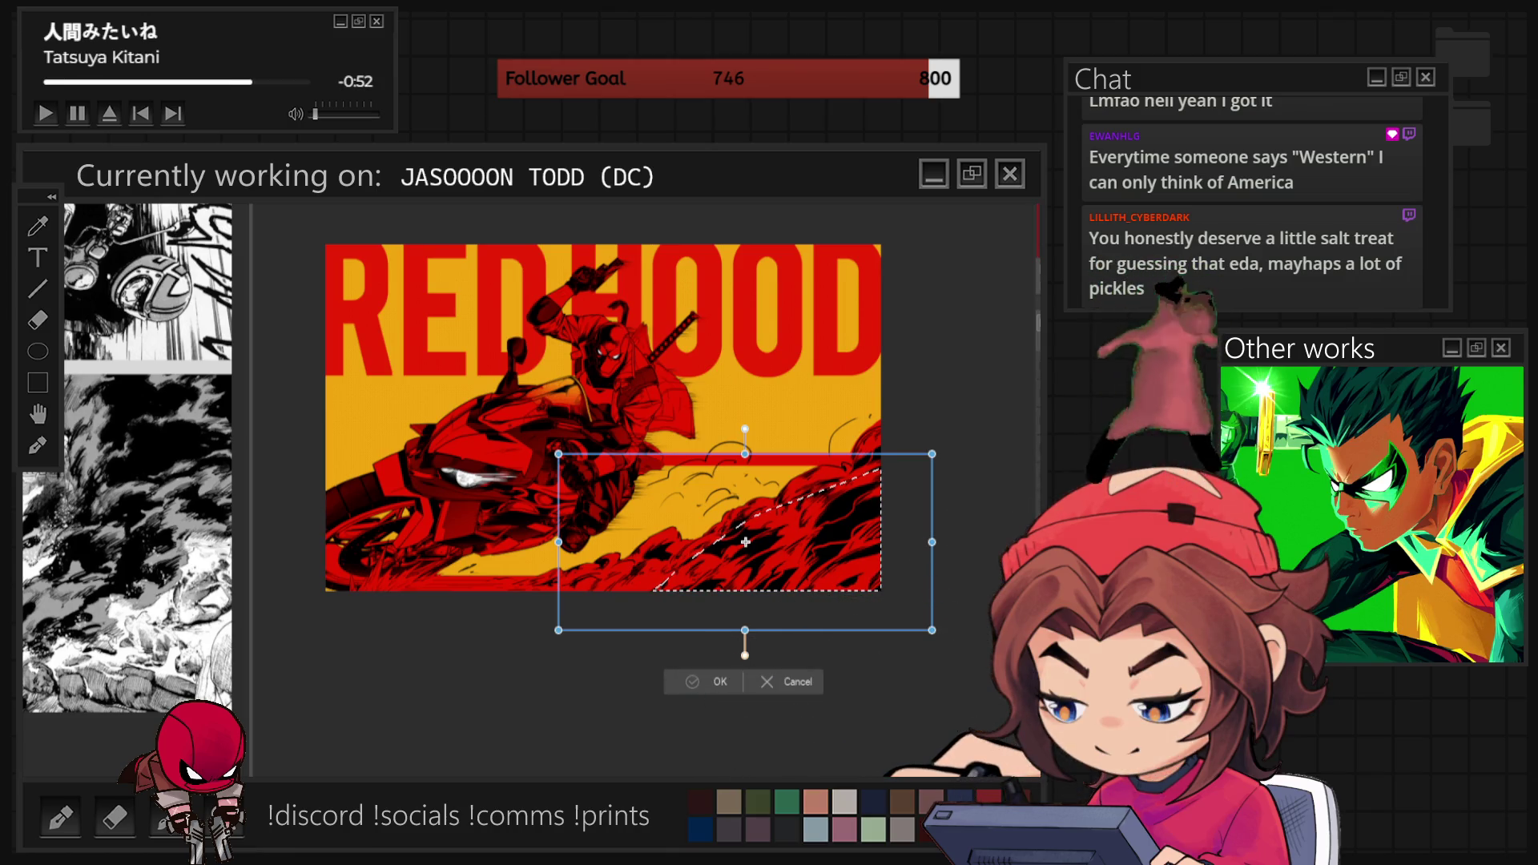
{"action": "key", "text": "Return"}
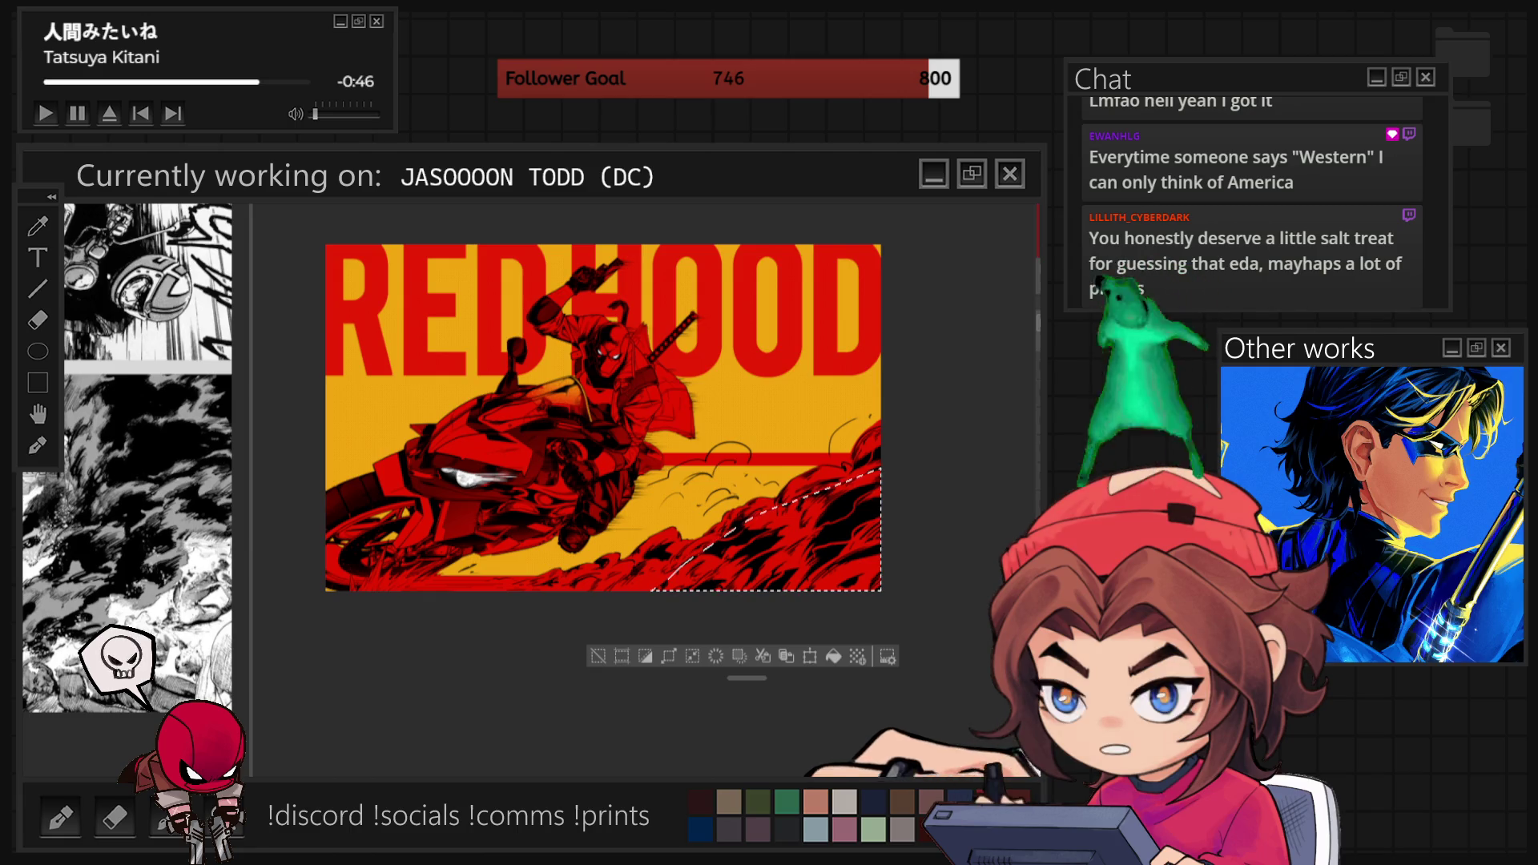
{"action": "key", "text": "ctrl+d"}
{"action": "scroll", "coordinate": [700, 591], "scroll_direction": "up", "scroll_amount": 3}
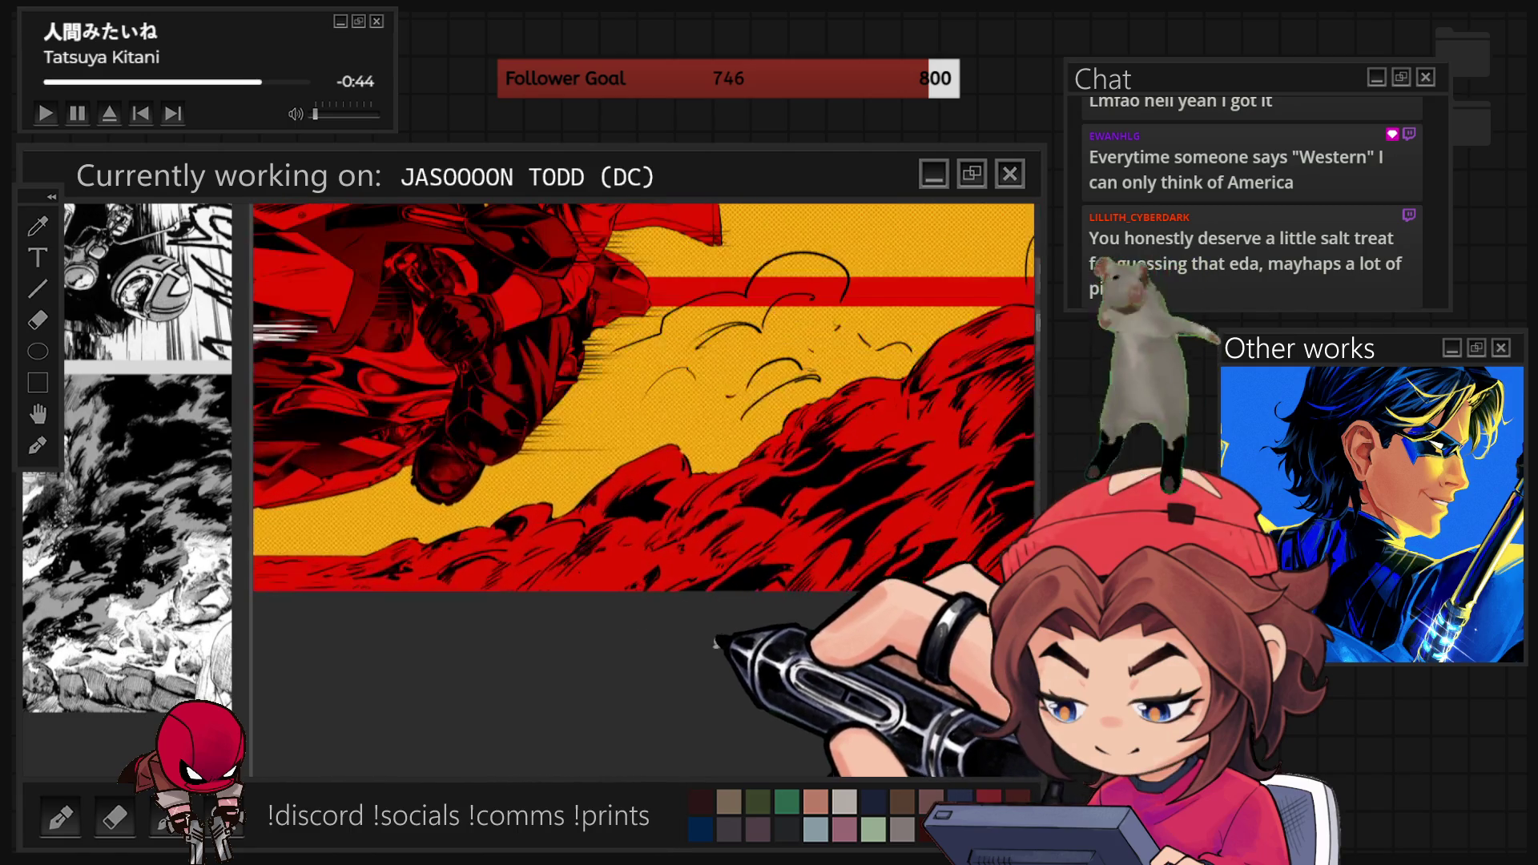
Reset to the full upright artwork, then zoom back into the smoke below the dust trail to add black ink shapes.
{"action": "scroll", "coordinate": [715, 641], "scroll_direction": "down", "scroll_amount": 2}
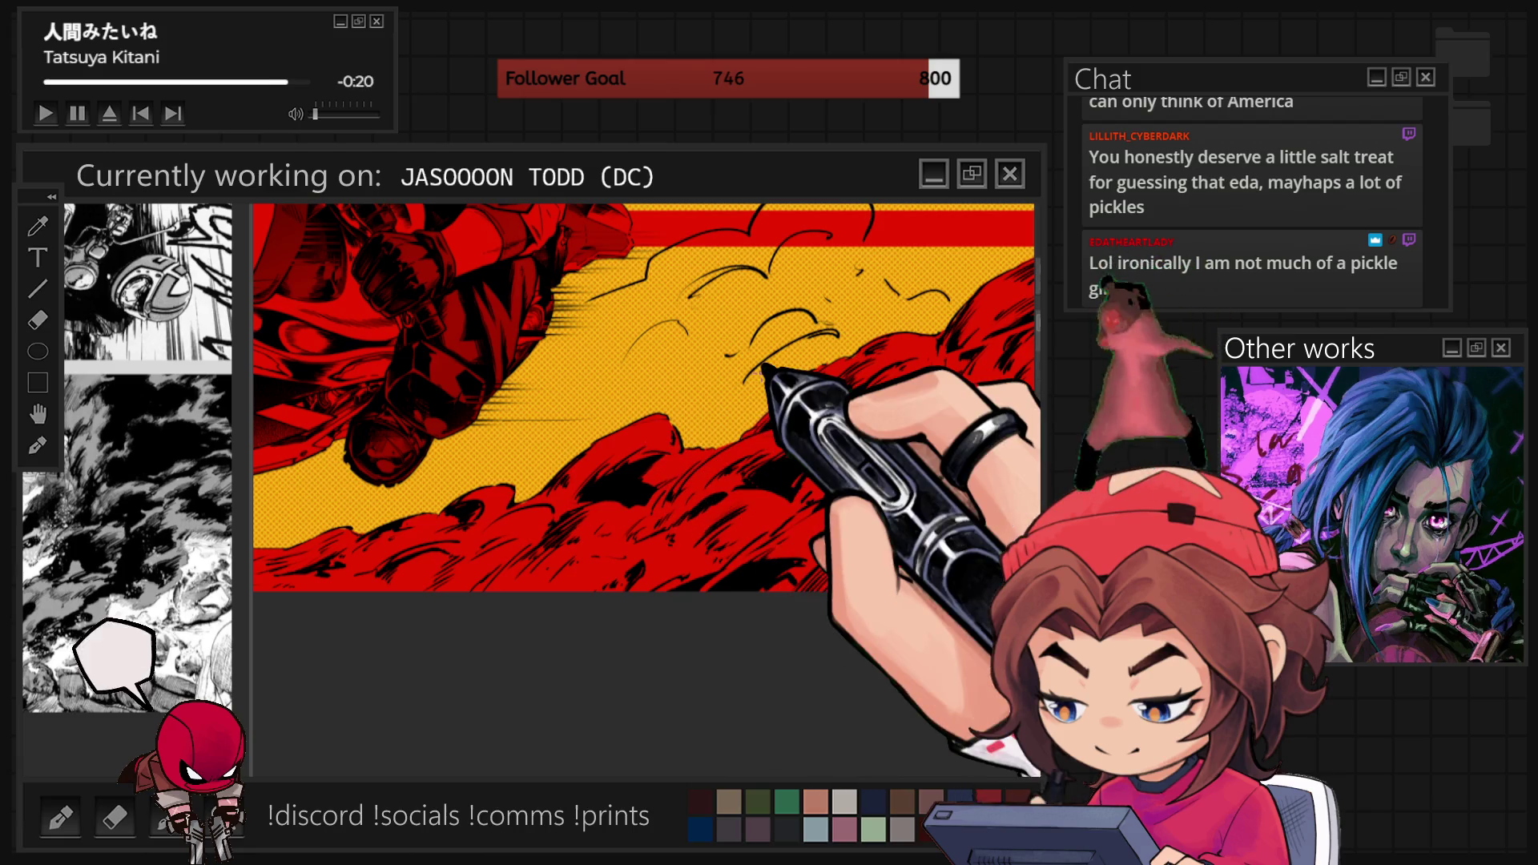
{"action": "key", "text": "ctrl+0"}
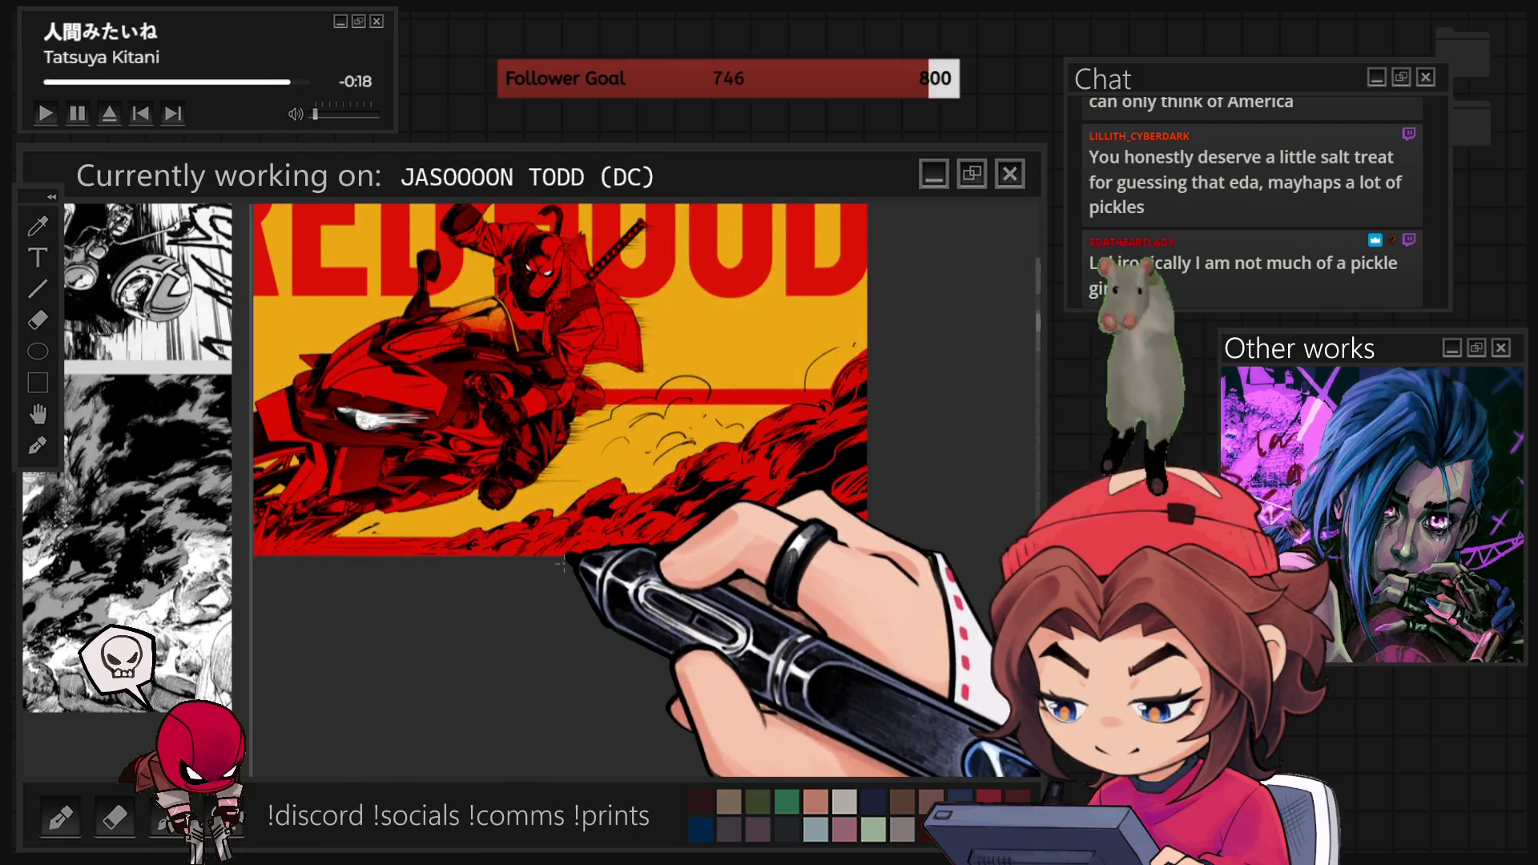
{"action": "scroll", "coordinate": [843, 605], "scroll_direction": "up", "scroll_amount": 2}
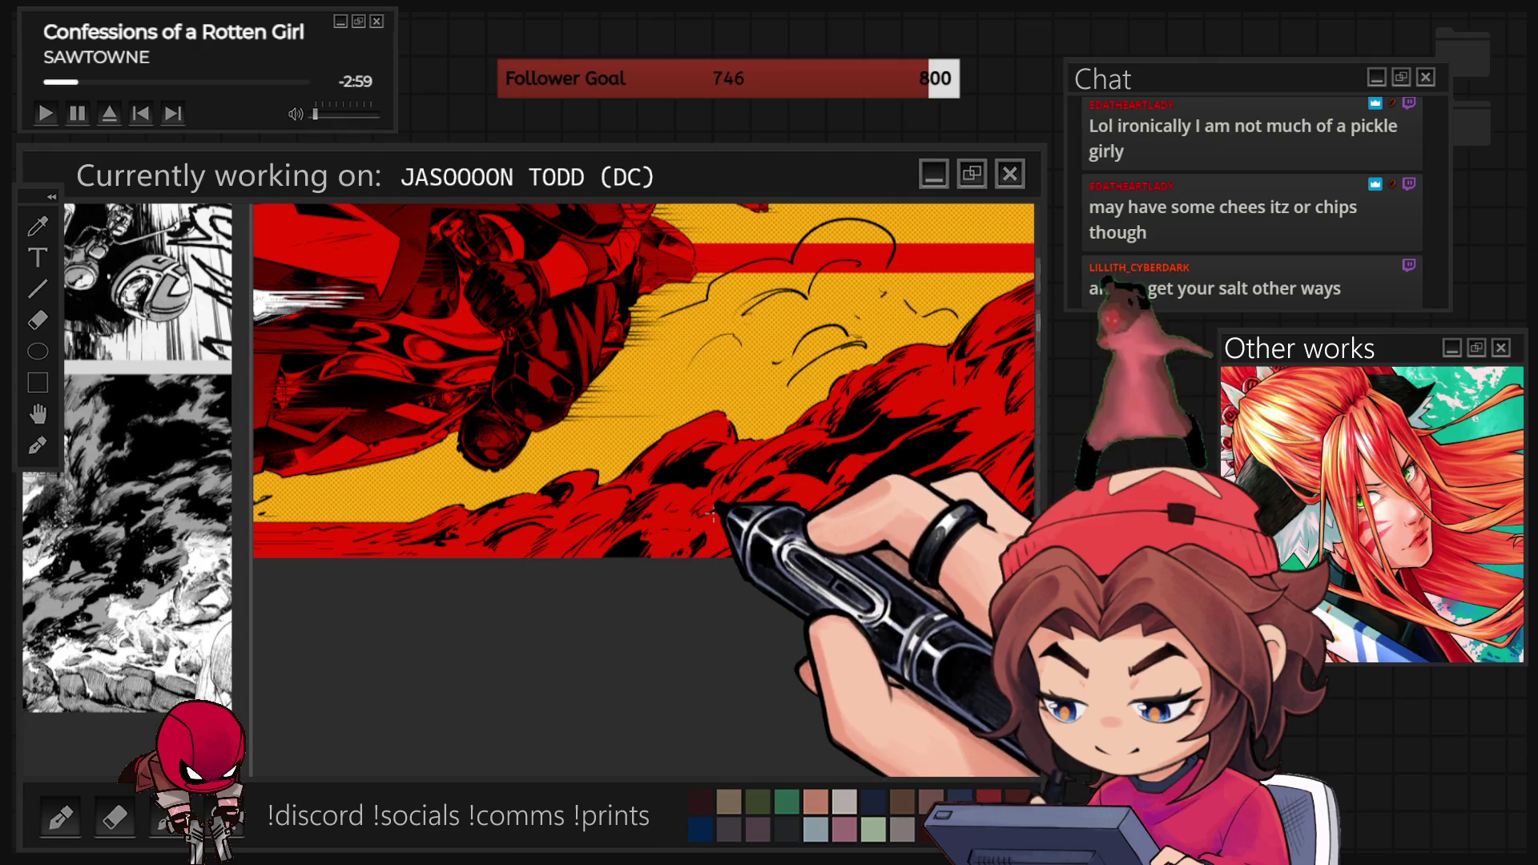
{"action": "key", "text": "ctrl+0"}
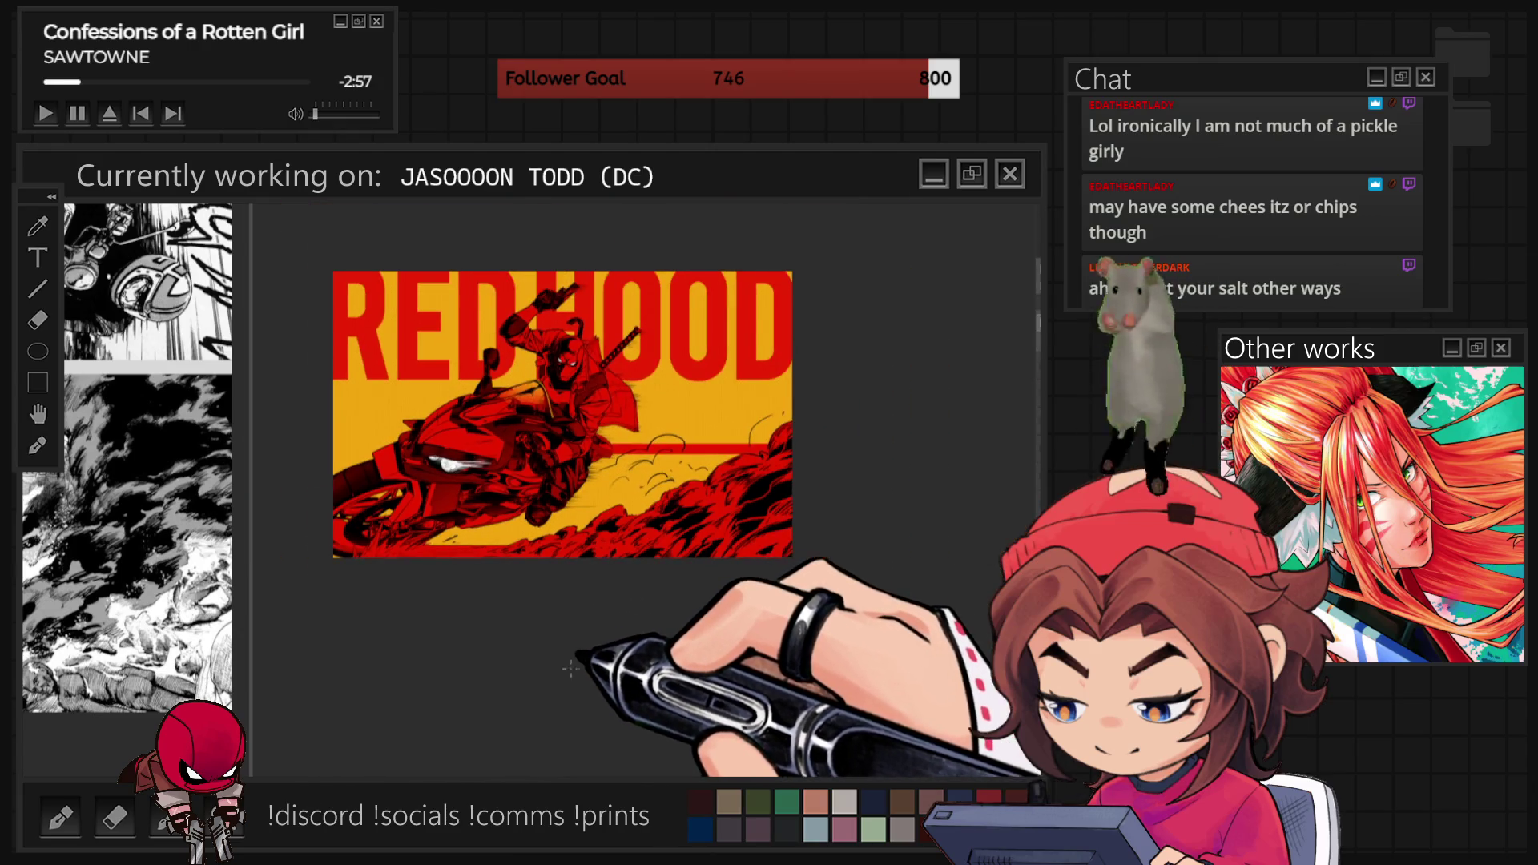
{"action": "scroll", "coordinate": [594, 647], "scroll_direction": "up", "scroll_amount": 5}
{"action": "scroll", "coordinate": [596, 648], "scroll_direction": "up", "scroll_amount": 1}
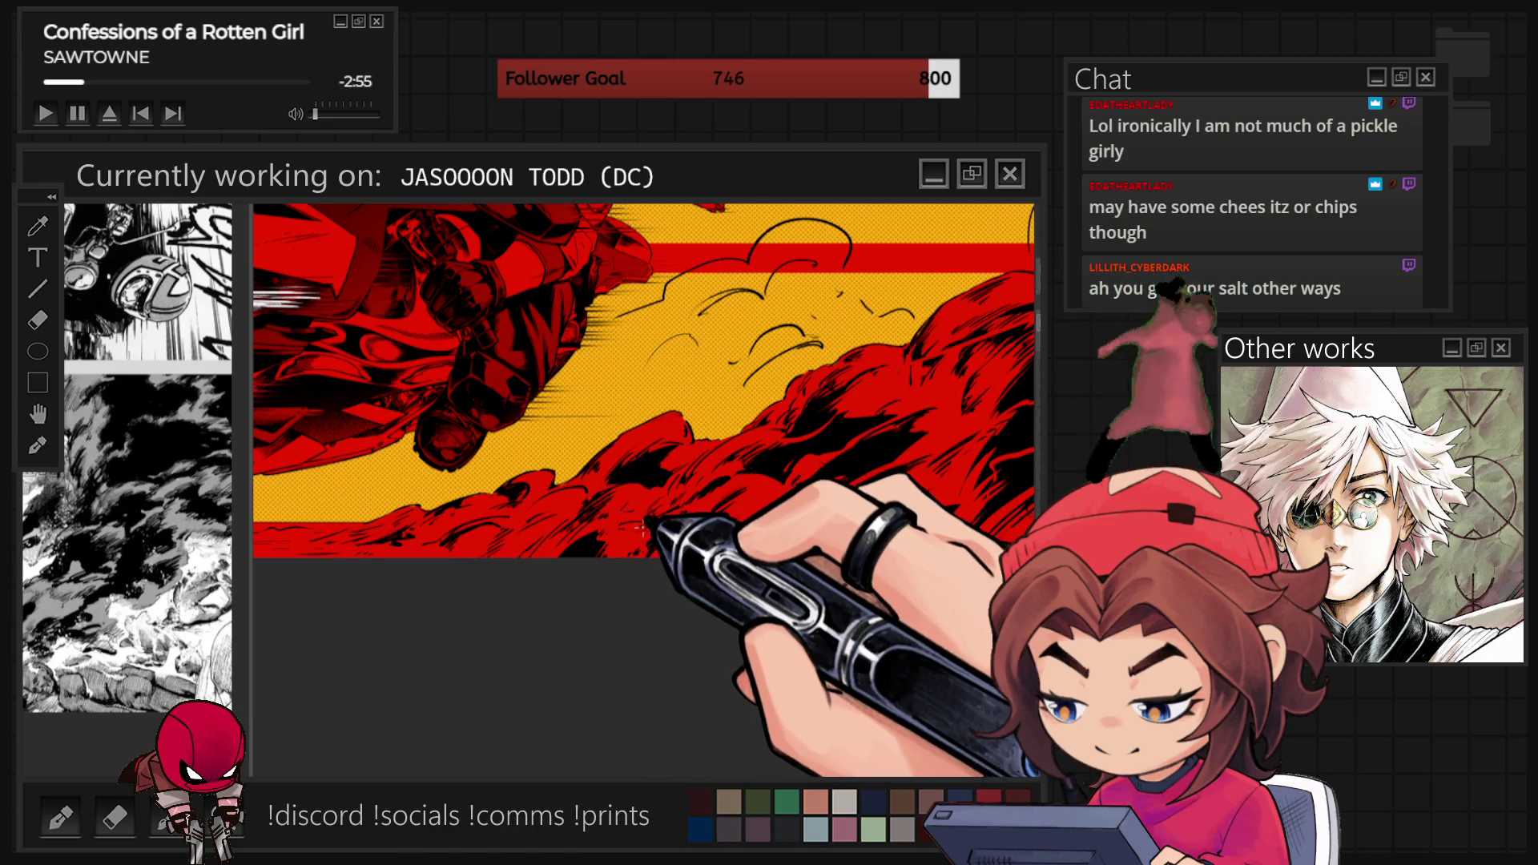
{"action": "scroll", "coordinate": [846, 505], "scroll_direction": "up", "scroll_amount": 4}
{"action": "scroll", "coordinate": [882, 480], "scroll_direction": "down", "scroll_amount": 3}
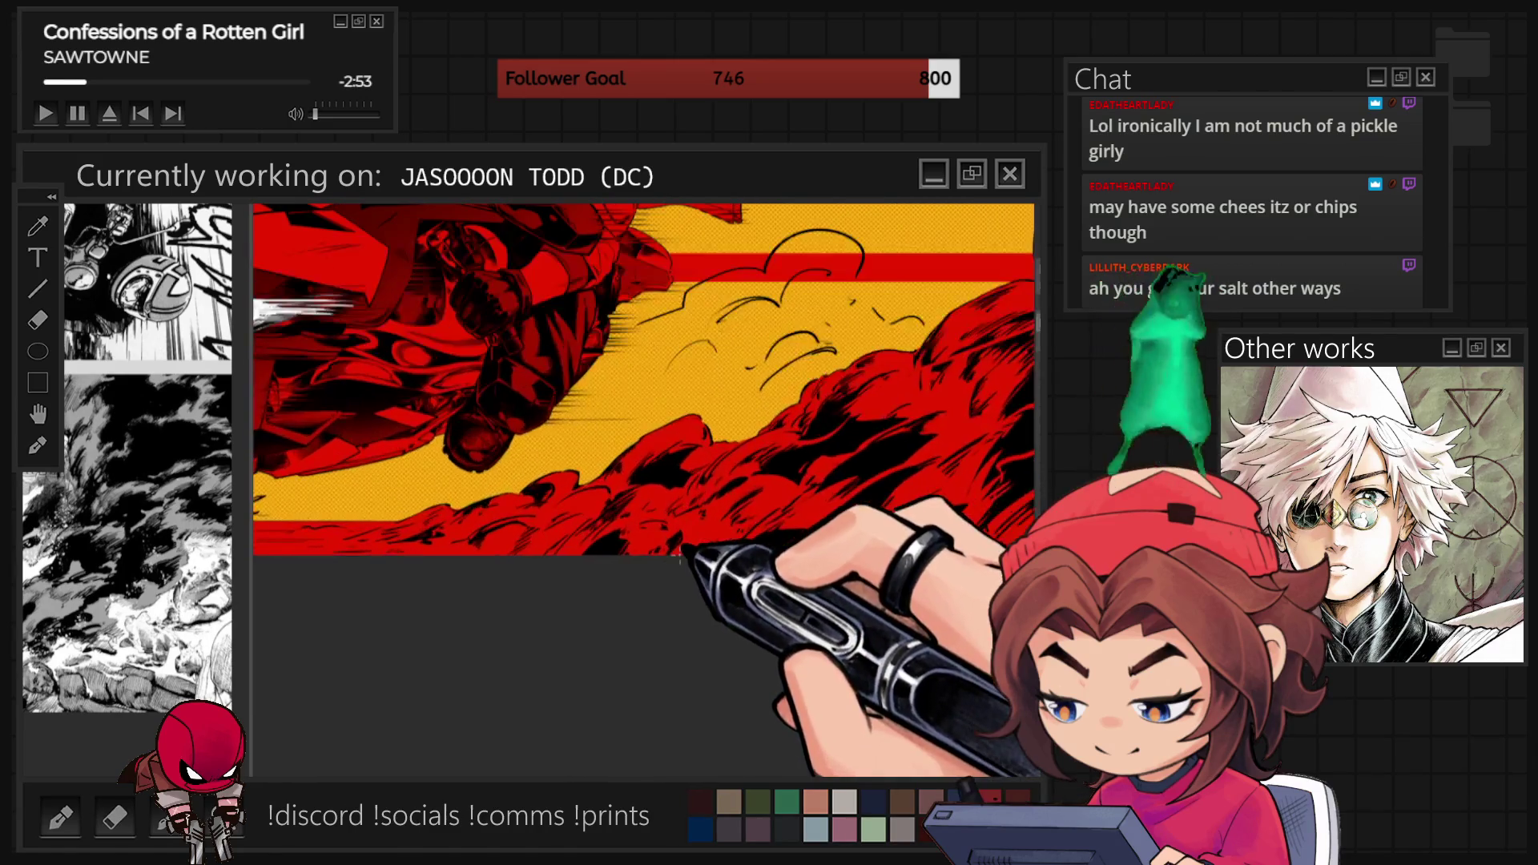
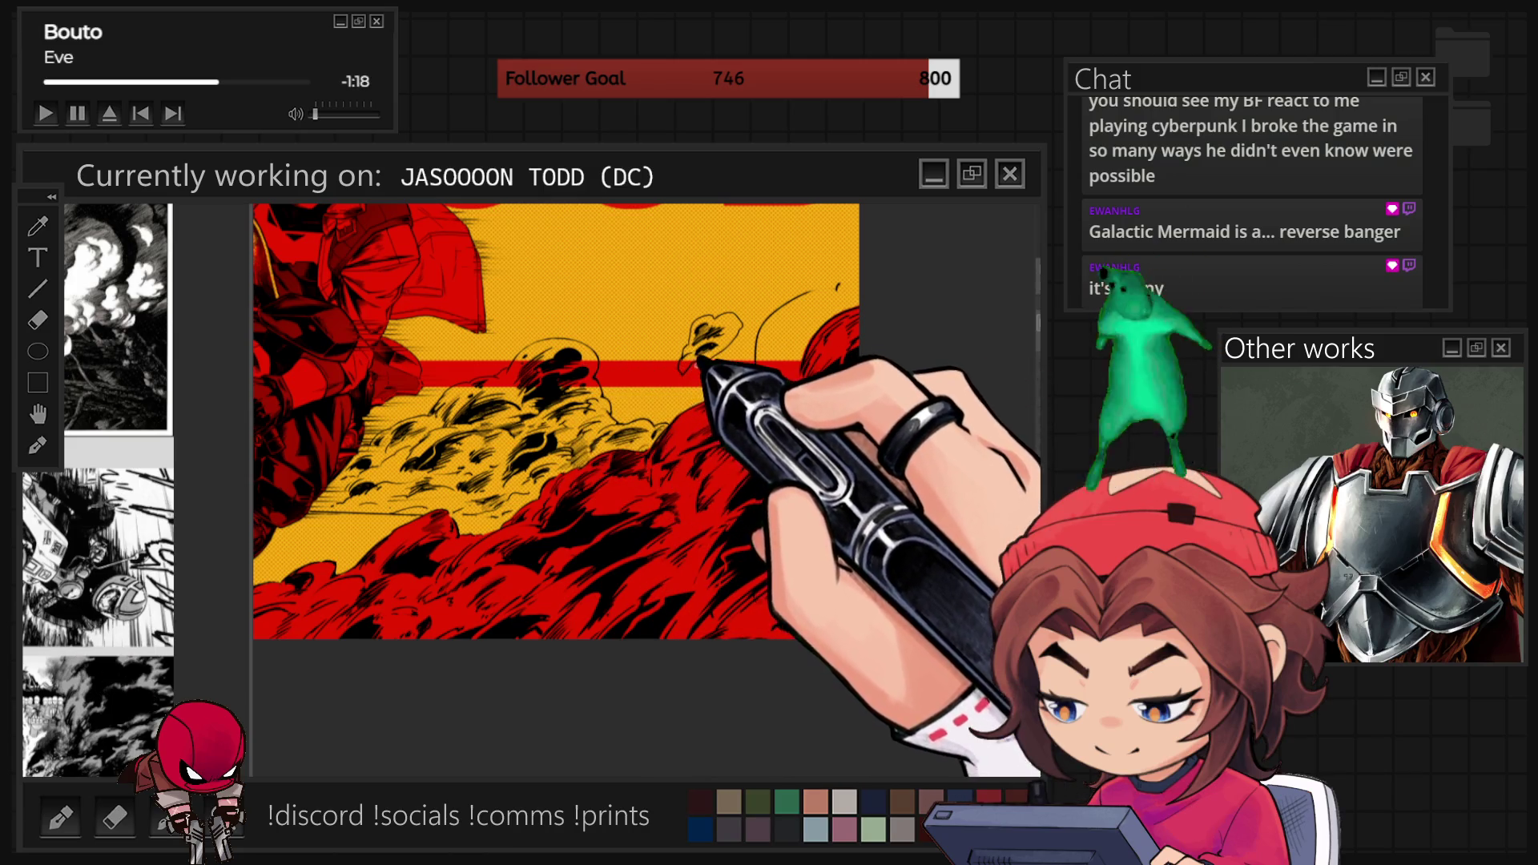
Ink a curved black outline on the cloud's right edge, sweeping down, plus a small blob.
{"action": "scroll", "coordinate": [681, 357], "scroll_direction": "up", "scroll_amount": 3}
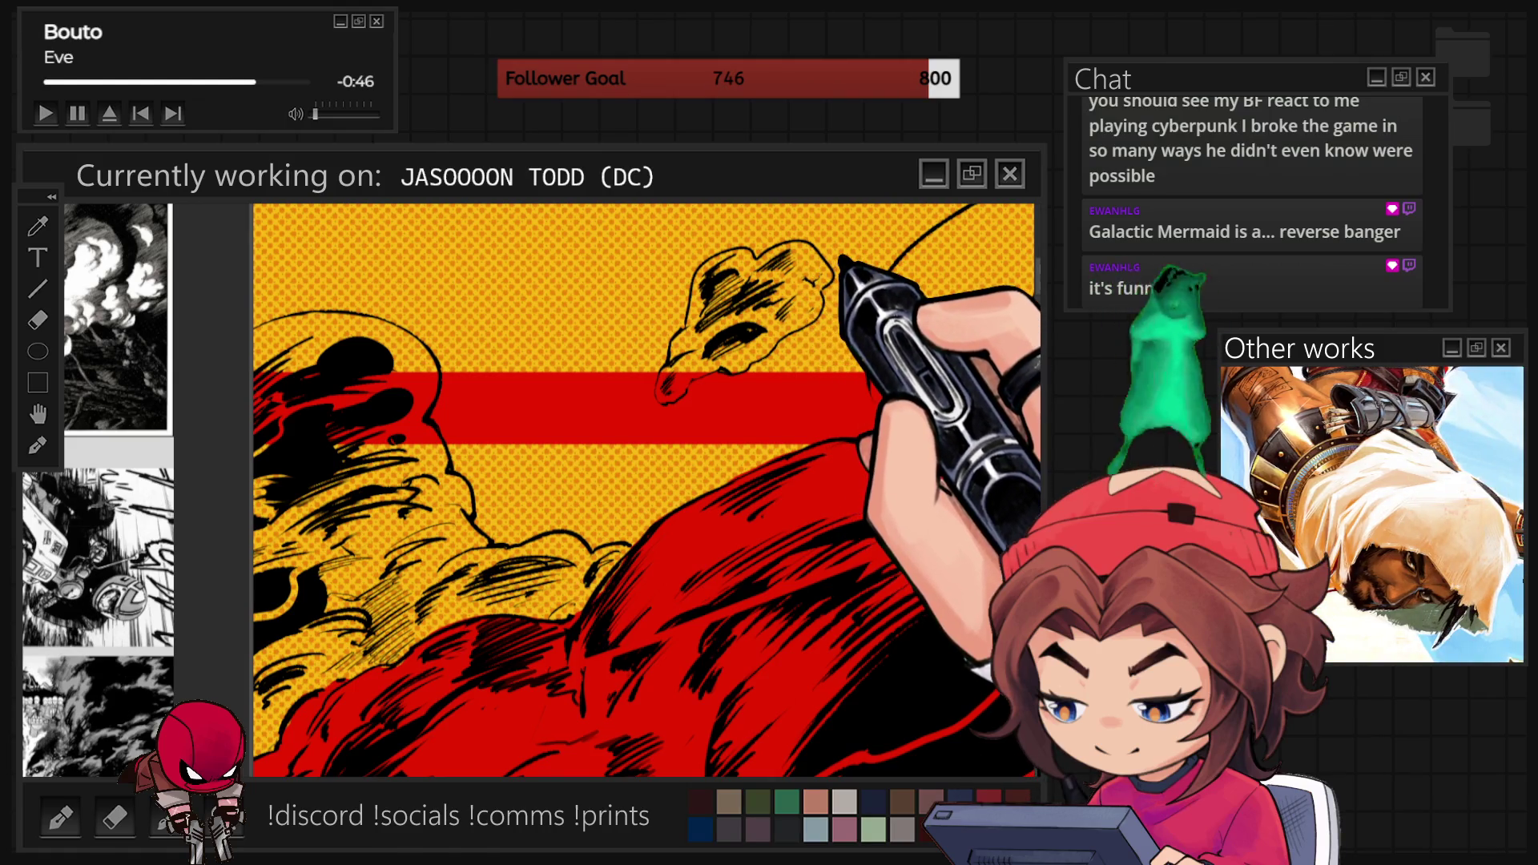
{"action": "scroll", "coordinate": [561, 480], "scroll_direction": "down", "scroll_amount": 5}
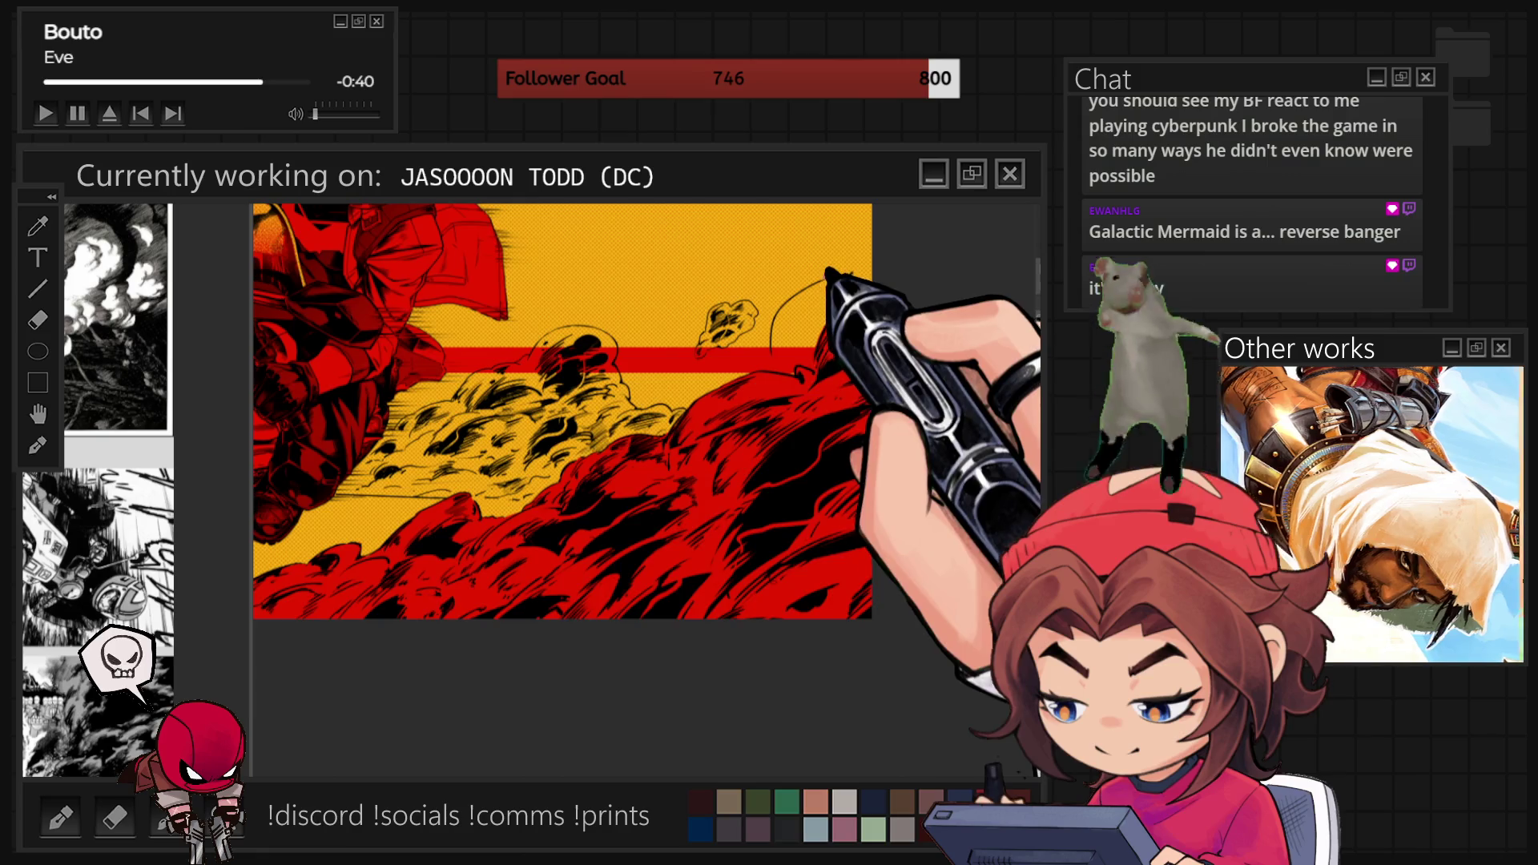
{"action": "scroll", "coordinate": [665, 466], "scroll_direction": "down", "scroll_amount": 2}
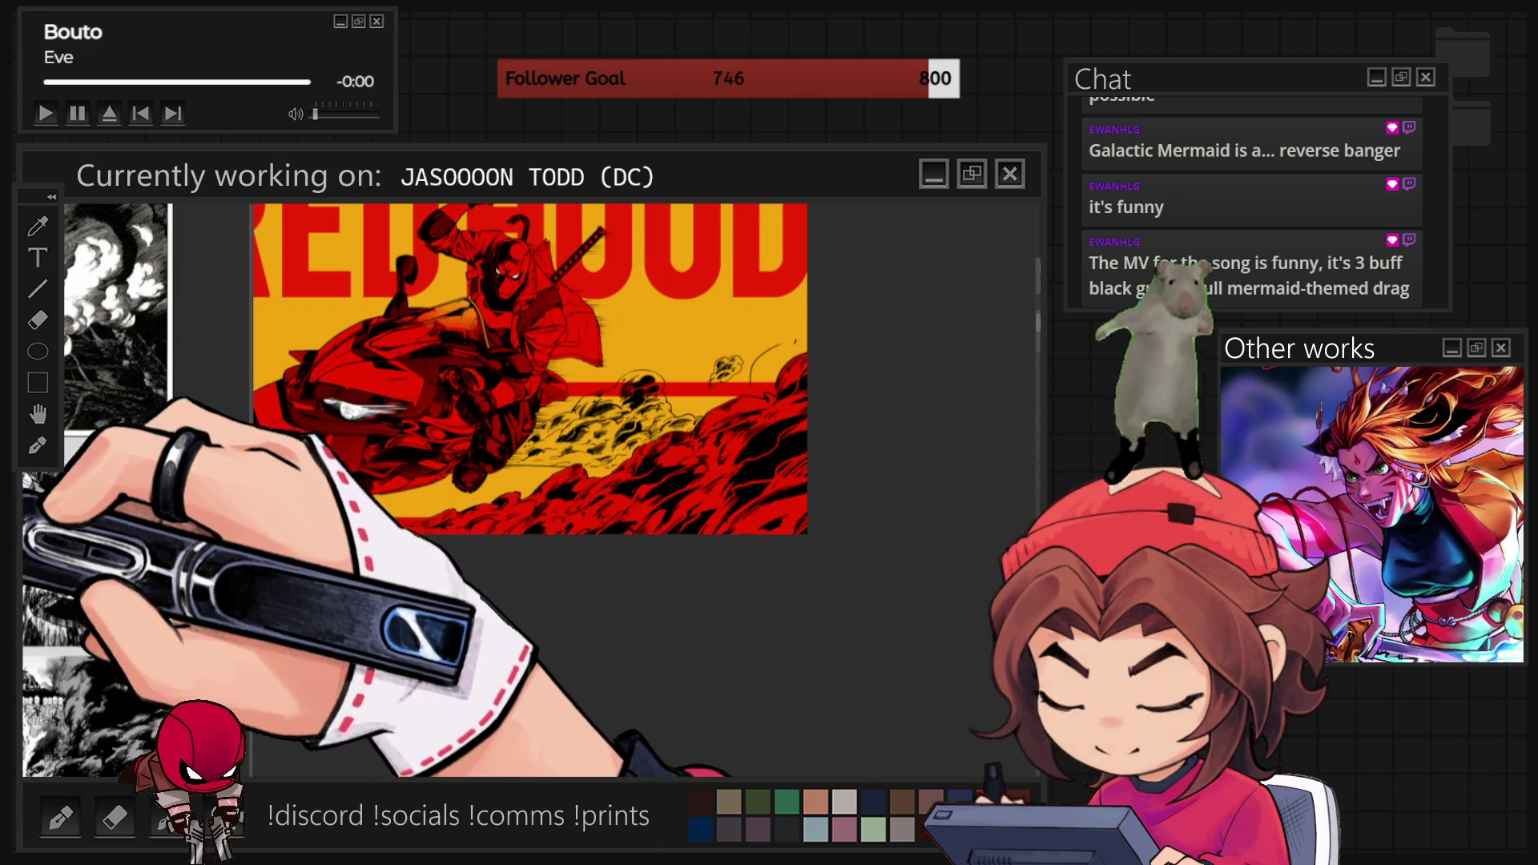
{"action": "scroll", "coordinate": [761, 372], "scroll_direction": "up", "scroll_amount": 3}
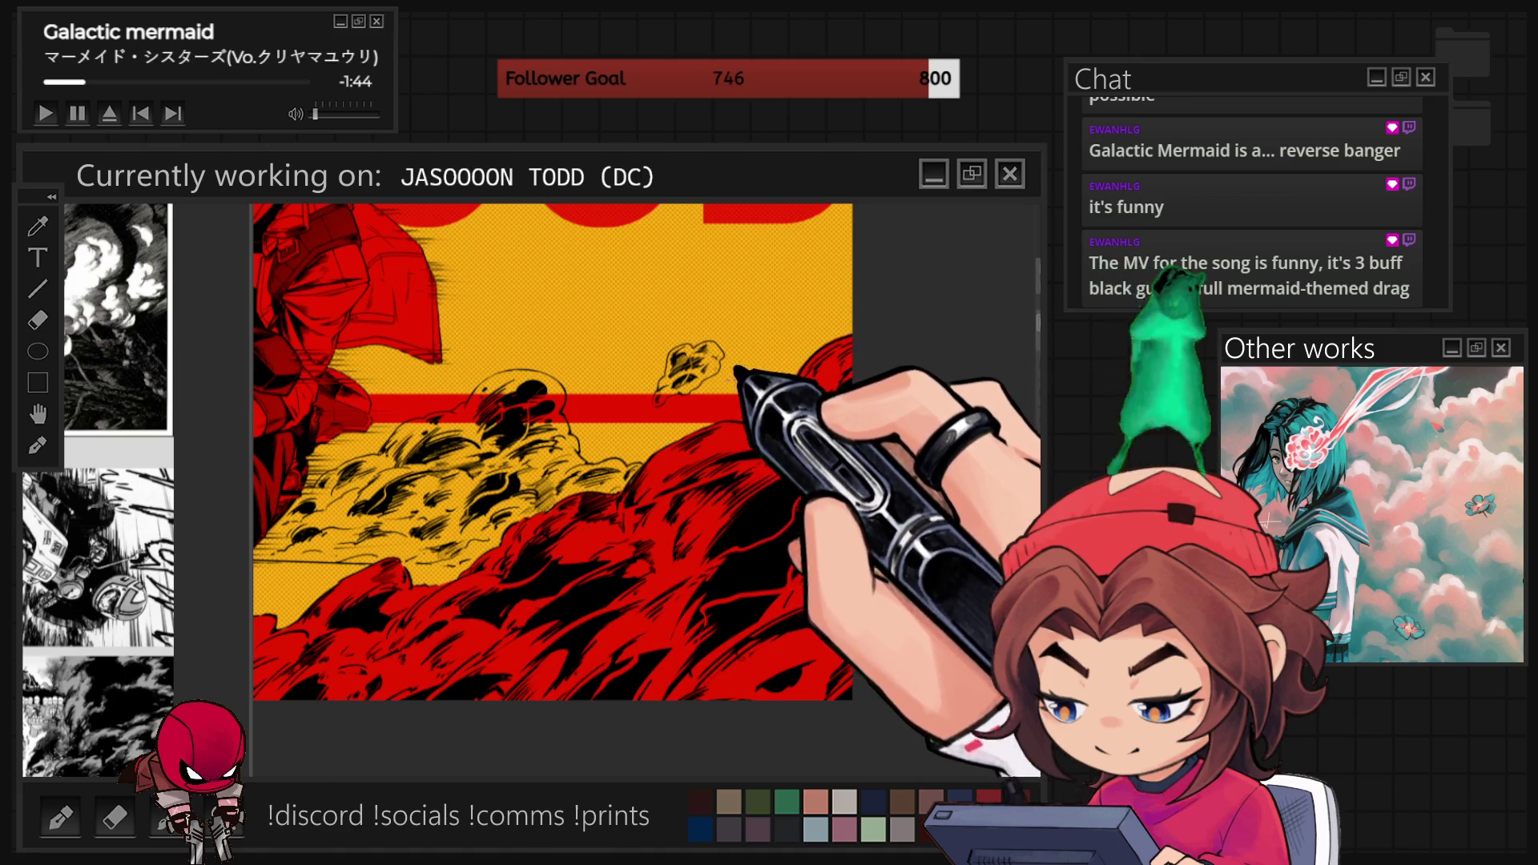
{"action": "left_click_drag", "start_coordinate": [845, 304], "coordinate": [715, 417]}
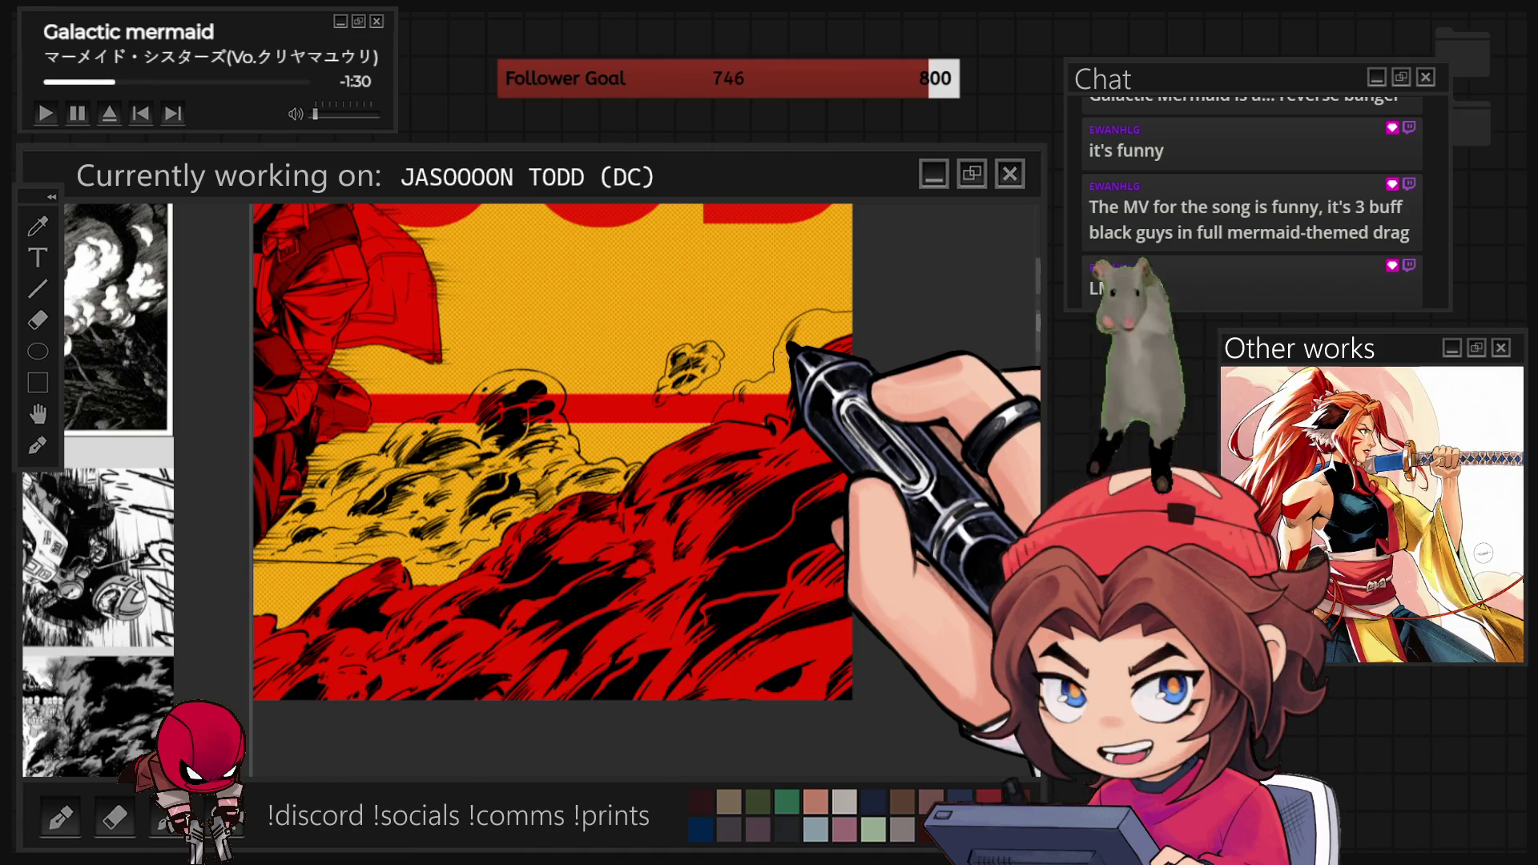
{"action": "scroll", "coordinate": [793, 346], "scroll_direction": "up", "scroll_amount": 2}
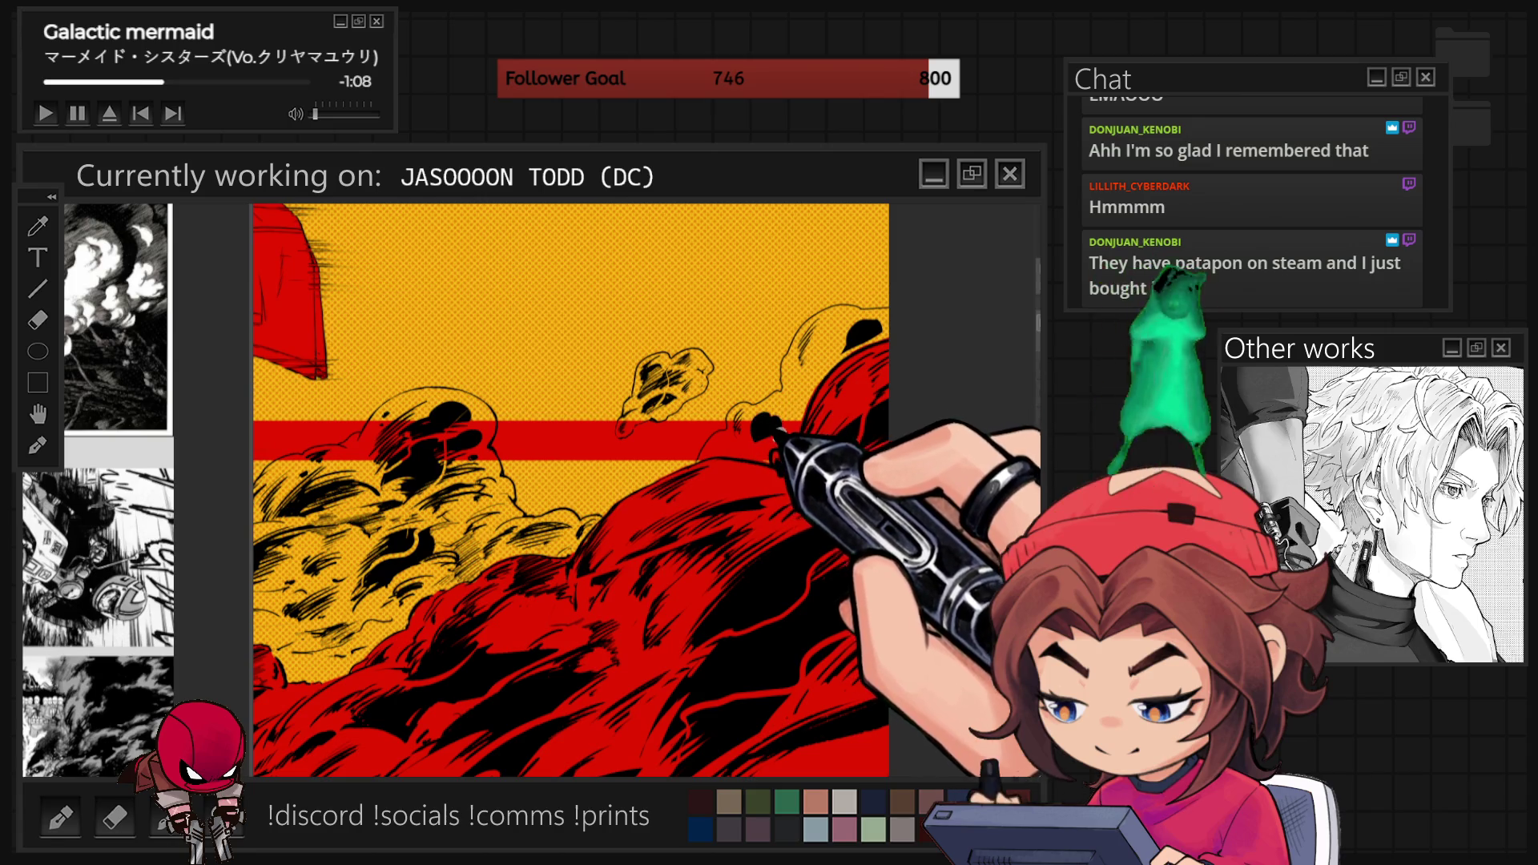
{"action": "left_click_drag", "start_coordinate": [765, 426], "coordinate": [759, 439]}
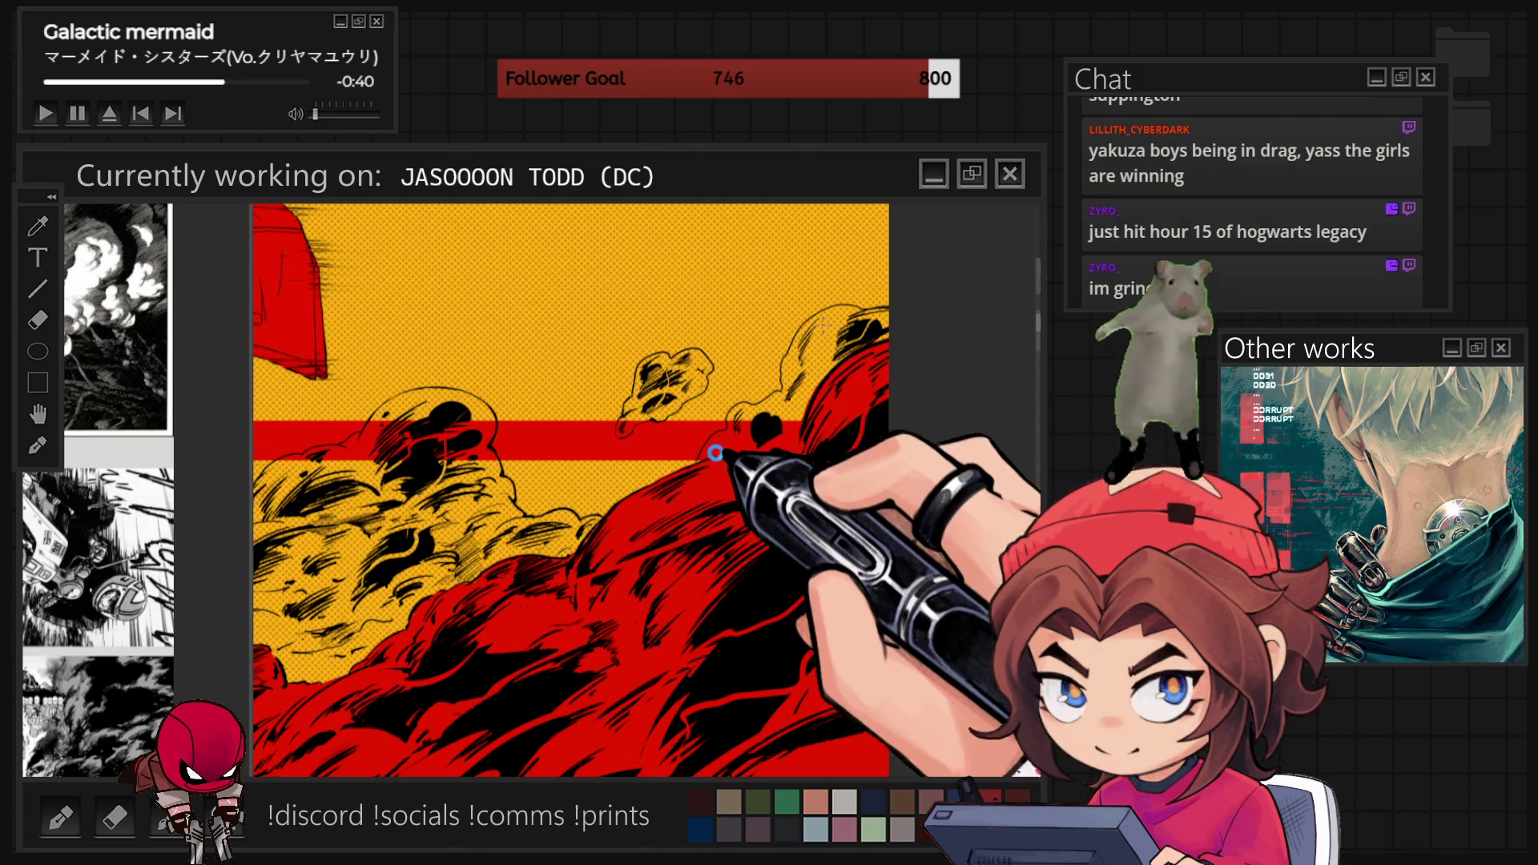
Zoom in and out over the smoke around the red stripe to check the black ink dabs.
{"action": "scroll", "coordinate": [700, 483], "scroll_direction": "up", "scroll_amount": 2}
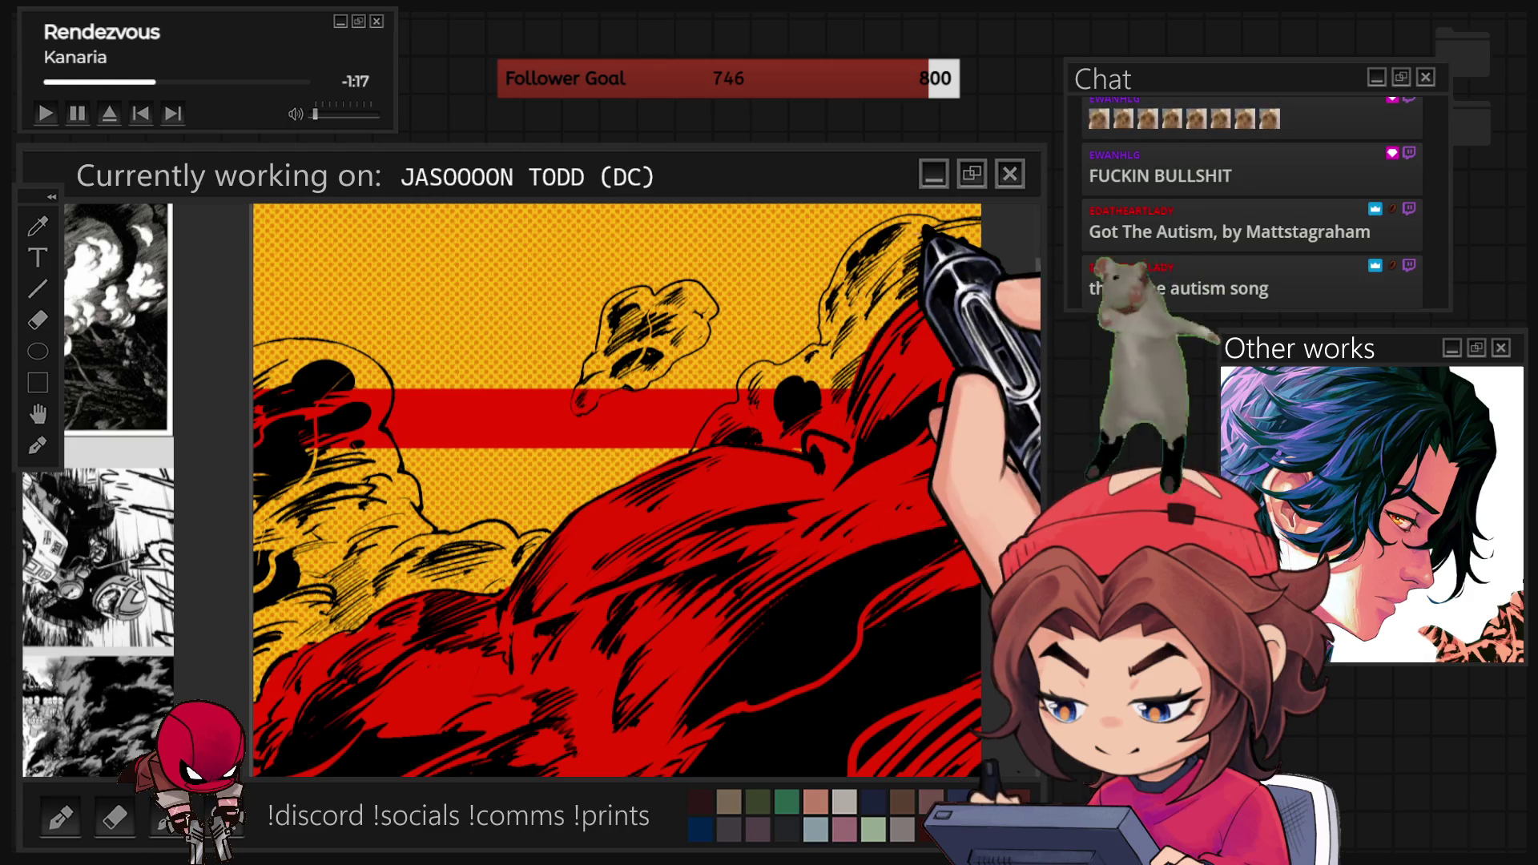
{"action": "scroll", "coordinate": [823, 414], "scroll_direction": "down", "scroll_amount": 5}
{"action": "scroll", "coordinate": [823, 414], "scroll_direction": "up", "scroll_amount": 5}
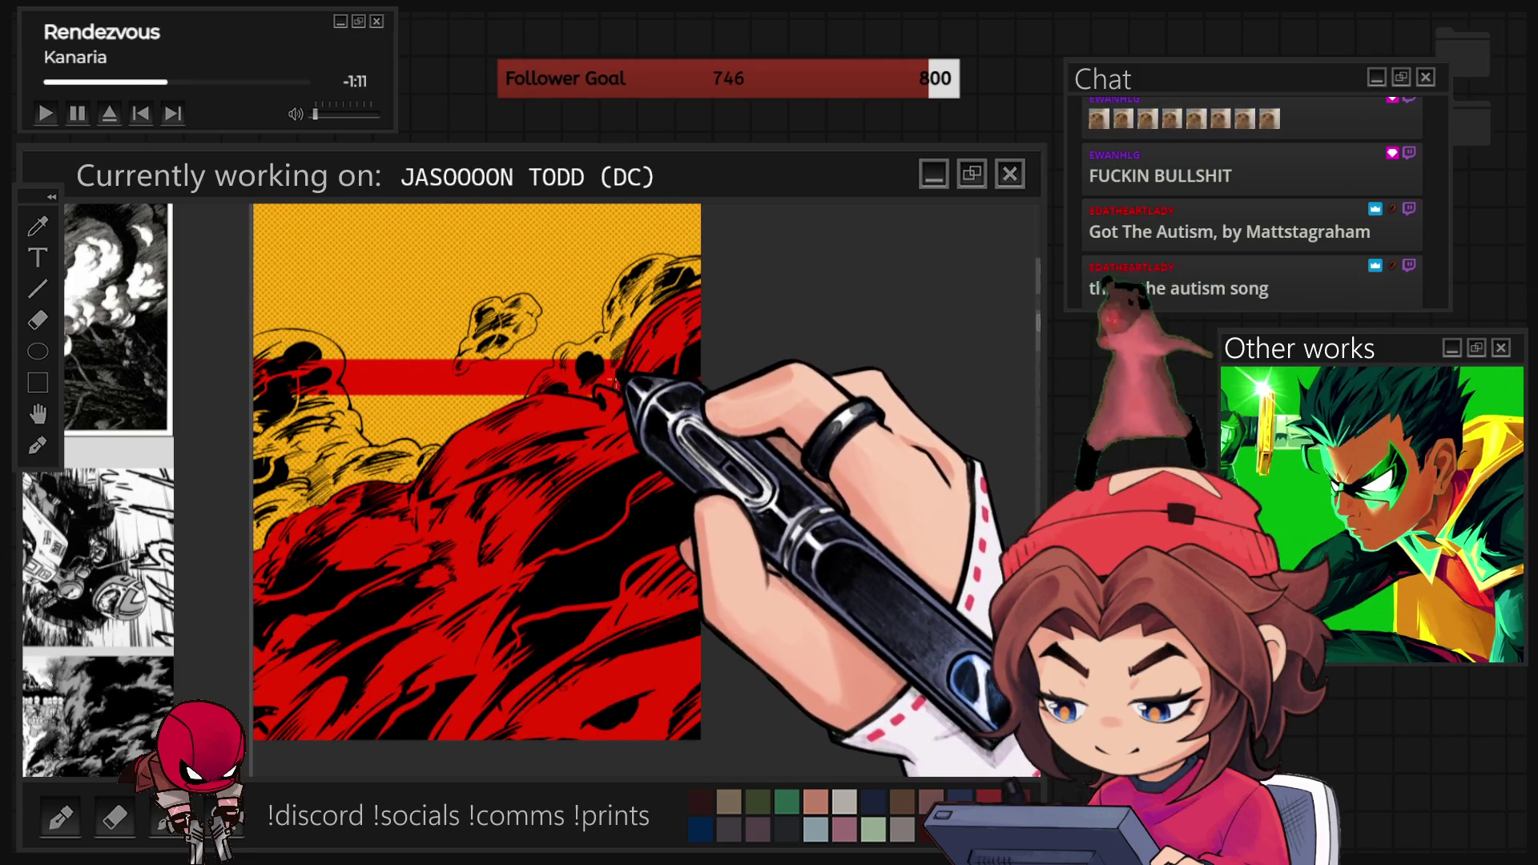
{"action": "scroll", "coordinate": [606, 370], "scroll_direction": "down", "scroll_amount": 5}
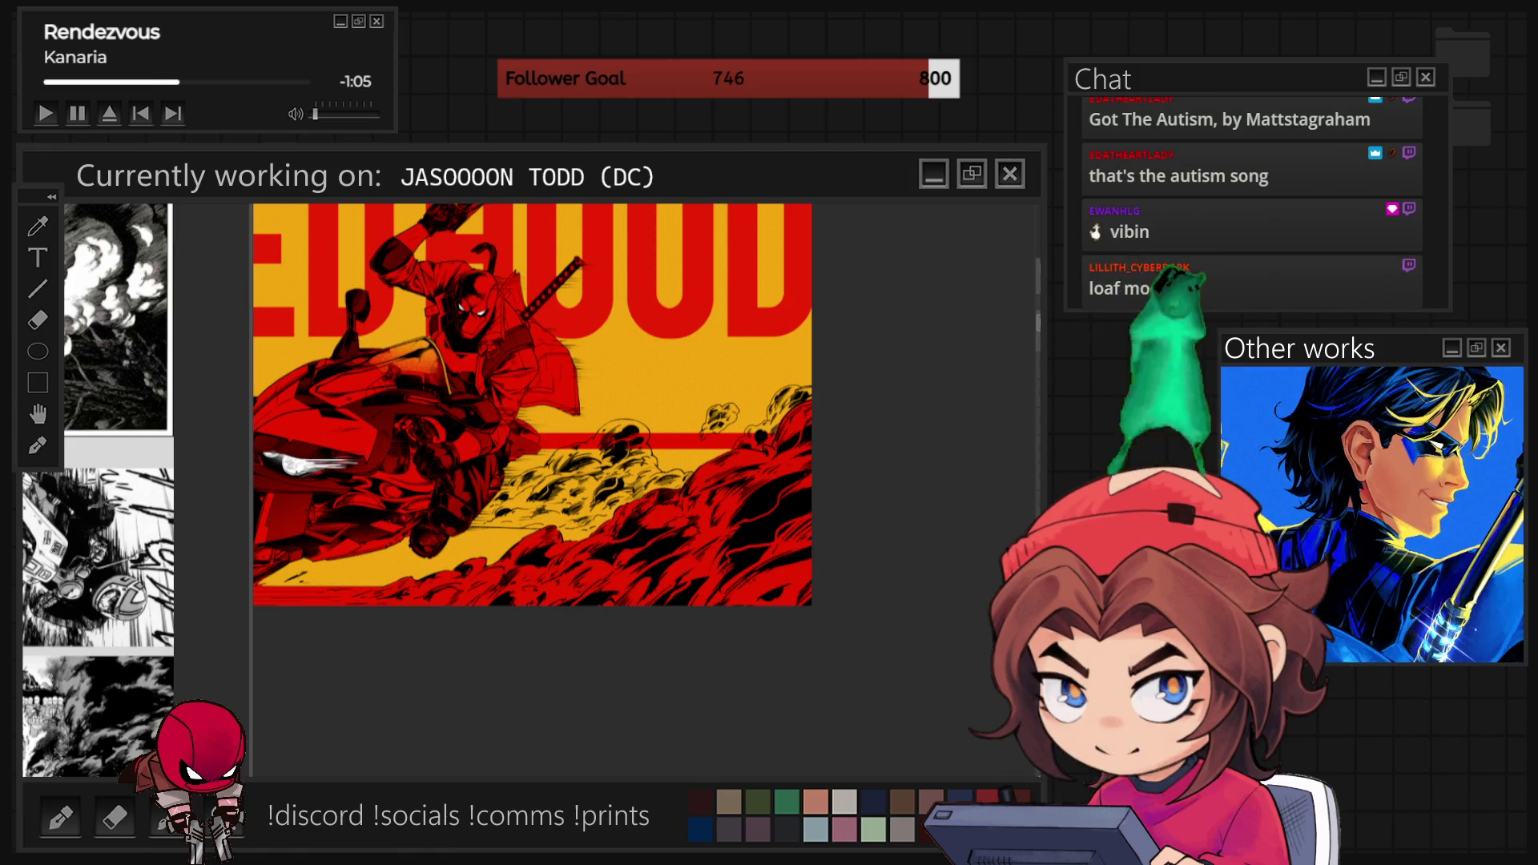
Zoom in on the smoke below the bike while painting red and black cloud shapes.
{"action": "scroll", "coordinate": [495, 495], "scroll_direction": "up", "scroll_amount": 2}
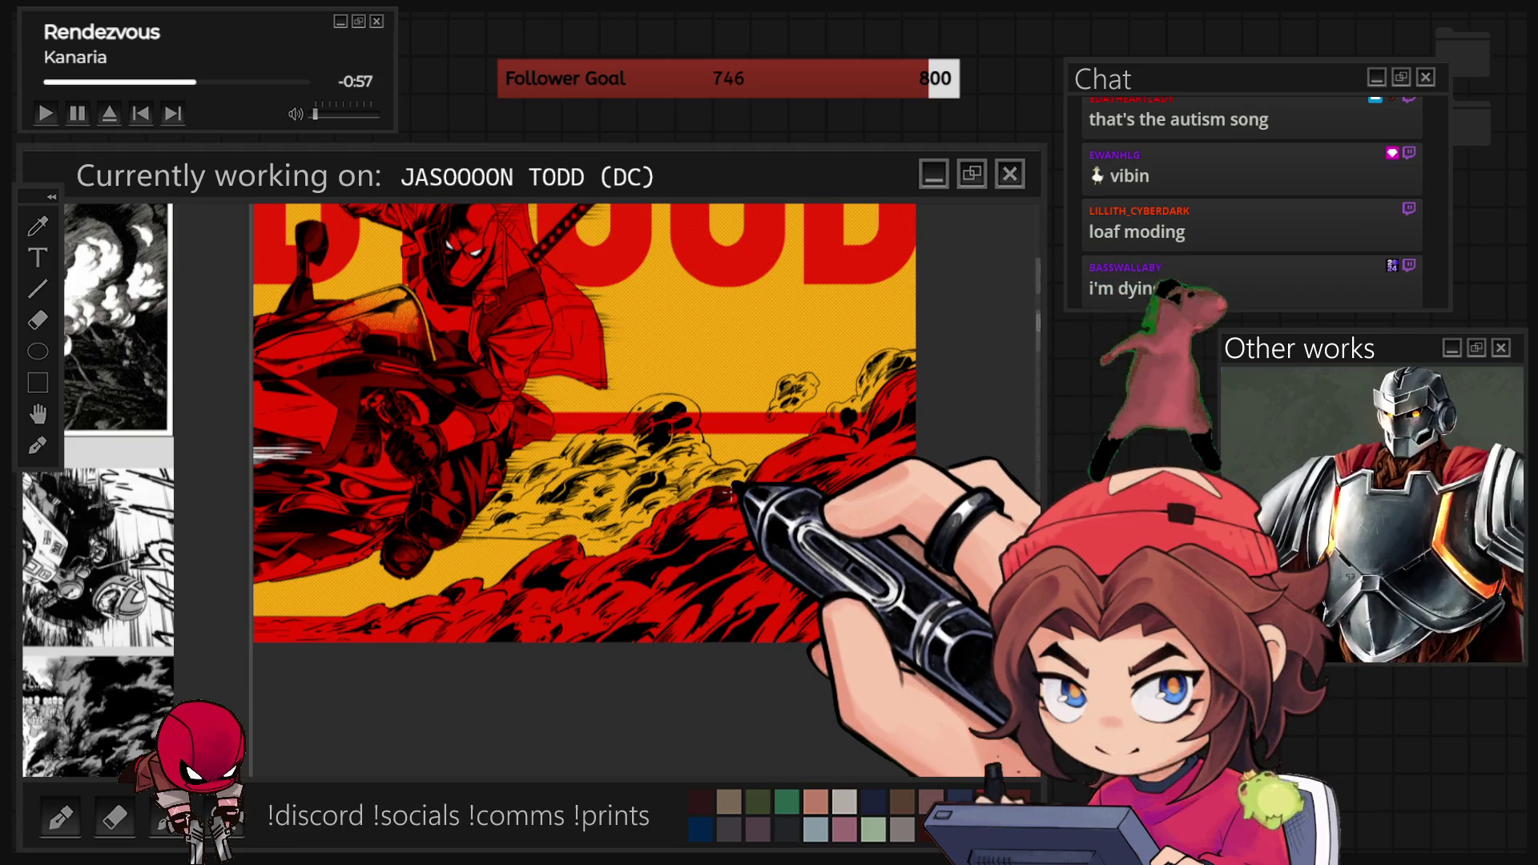
{"action": "scroll", "coordinate": [727, 495], "scroll_direction": "up", "scroll_amount": 2}
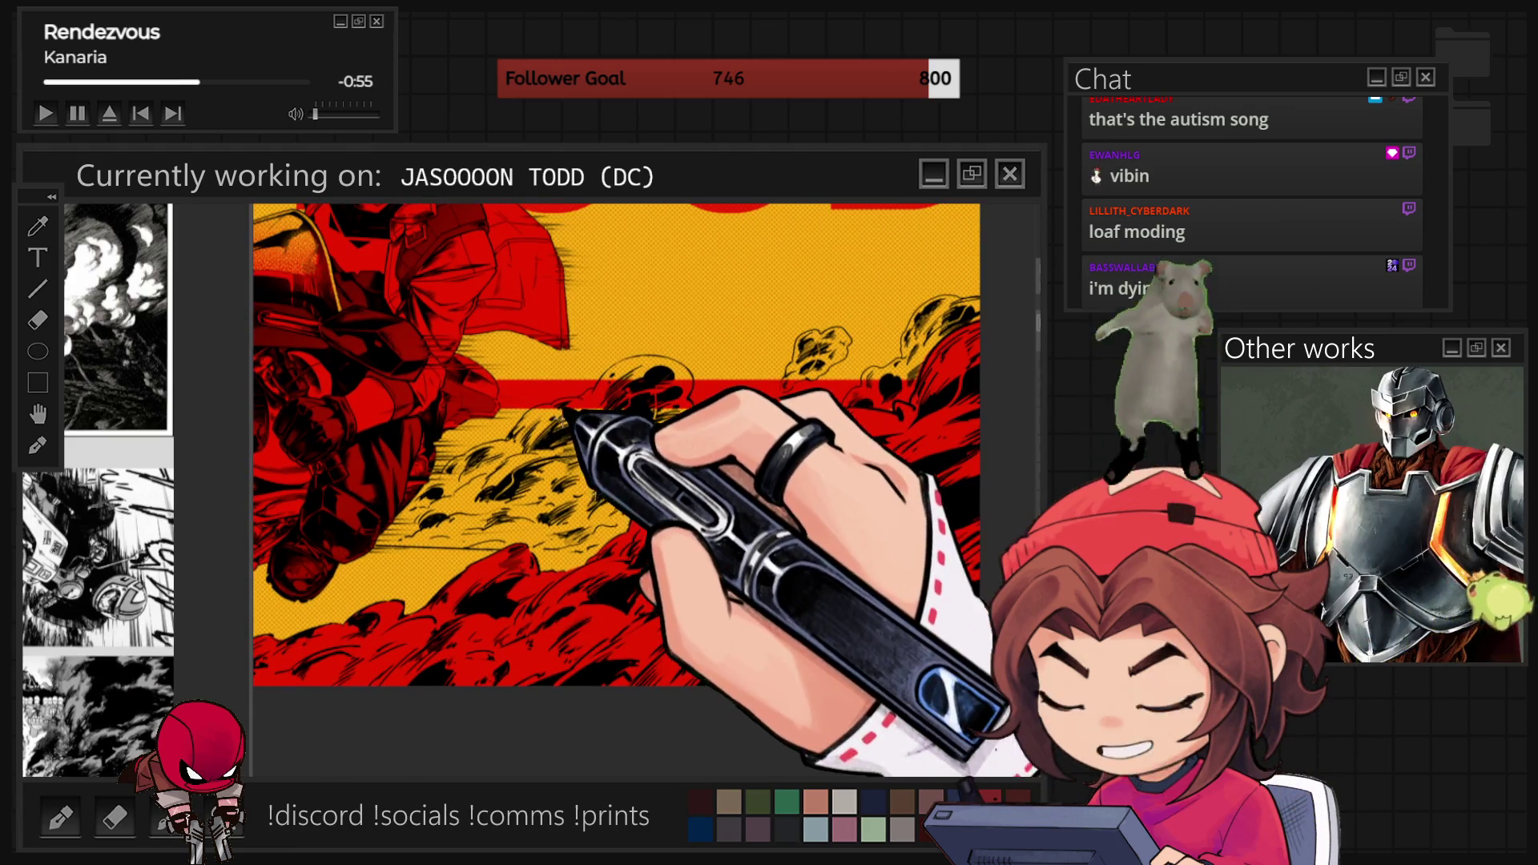
{"action": "scroll", "coordinate": [718, 512], "scroll_direction": "up", "scroll_amount": 2}
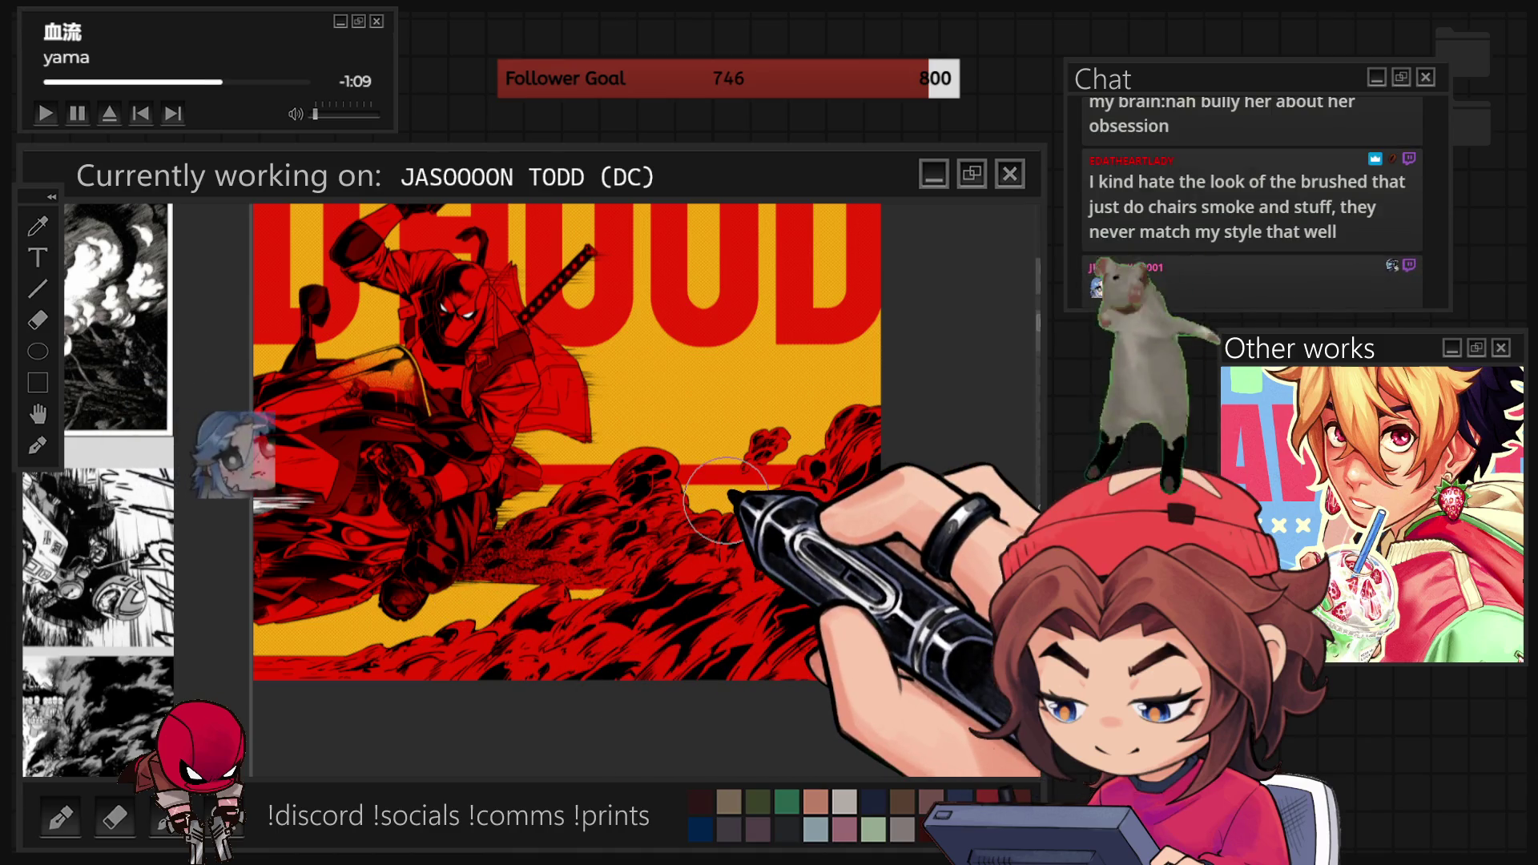
{"action": "scroll", "coordinate": [561, 512], "scroll_direction": "up", "scroll_amount": 3}
Enlarge the brush and paint more red-and-black smoke shapes right of the motorcycle.
{"action": "scroll", "coordinate": [484, 505], "scroll_direction": "down", "scroll_amount": 3}
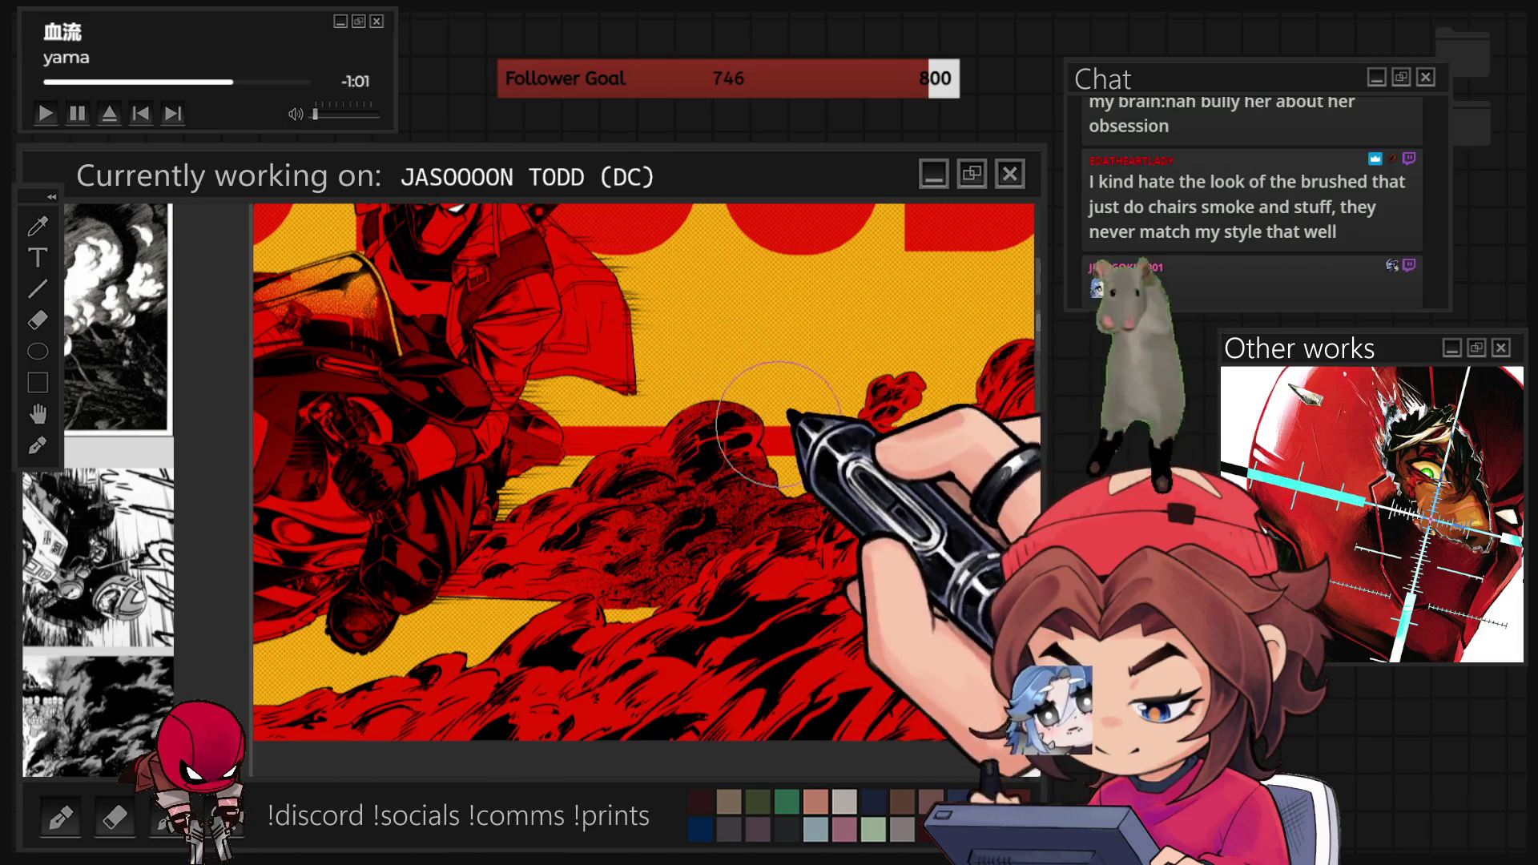
{"action": "key", "text": "bracketright"}
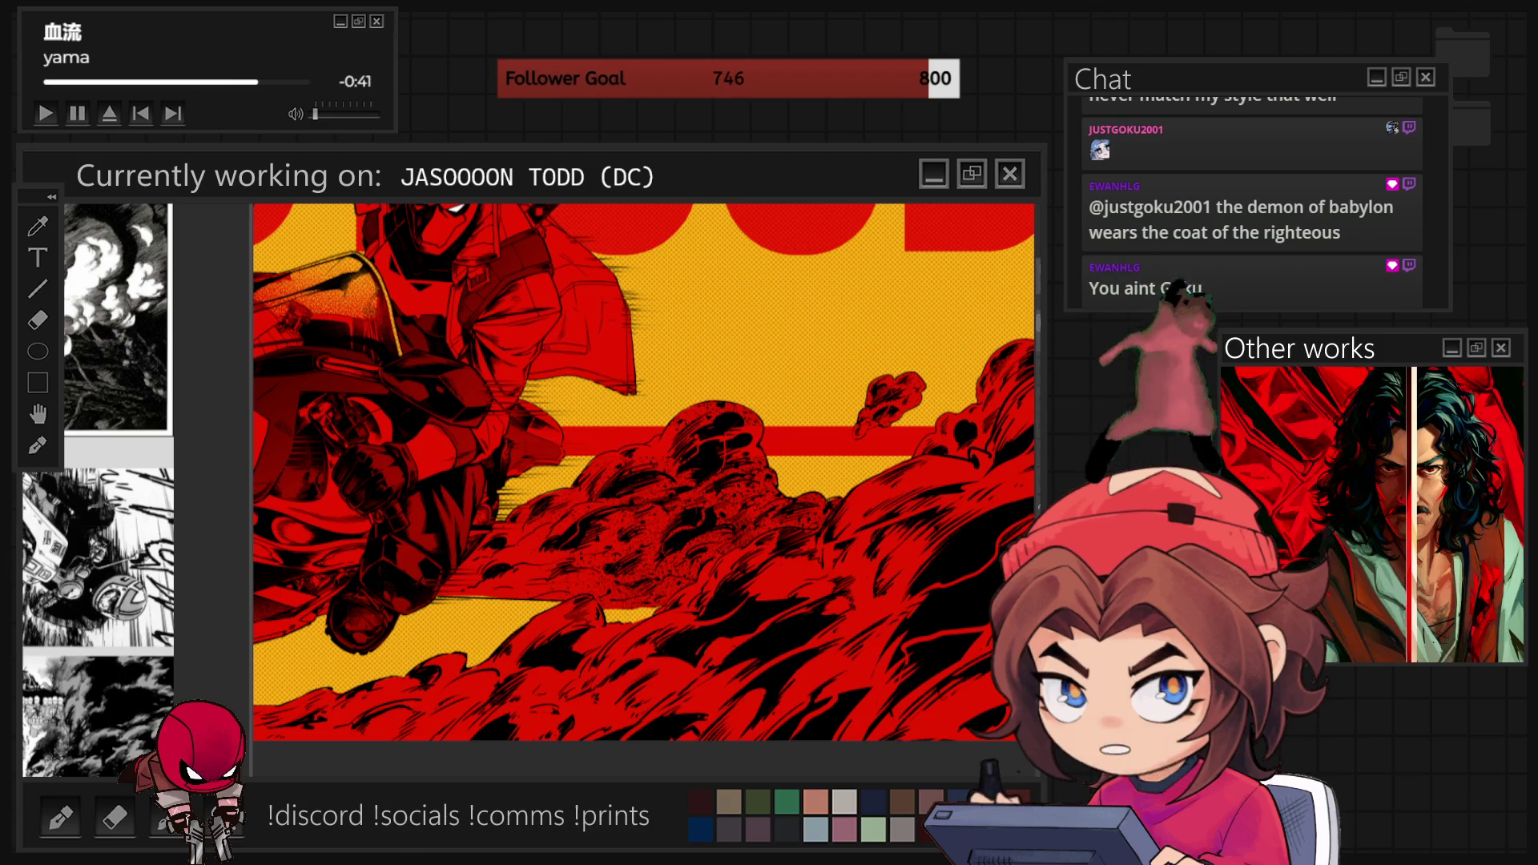
{"action": "scroll", "coordinate": [619, 637], "scroll_direction": "down", "scroll_amount": 3}
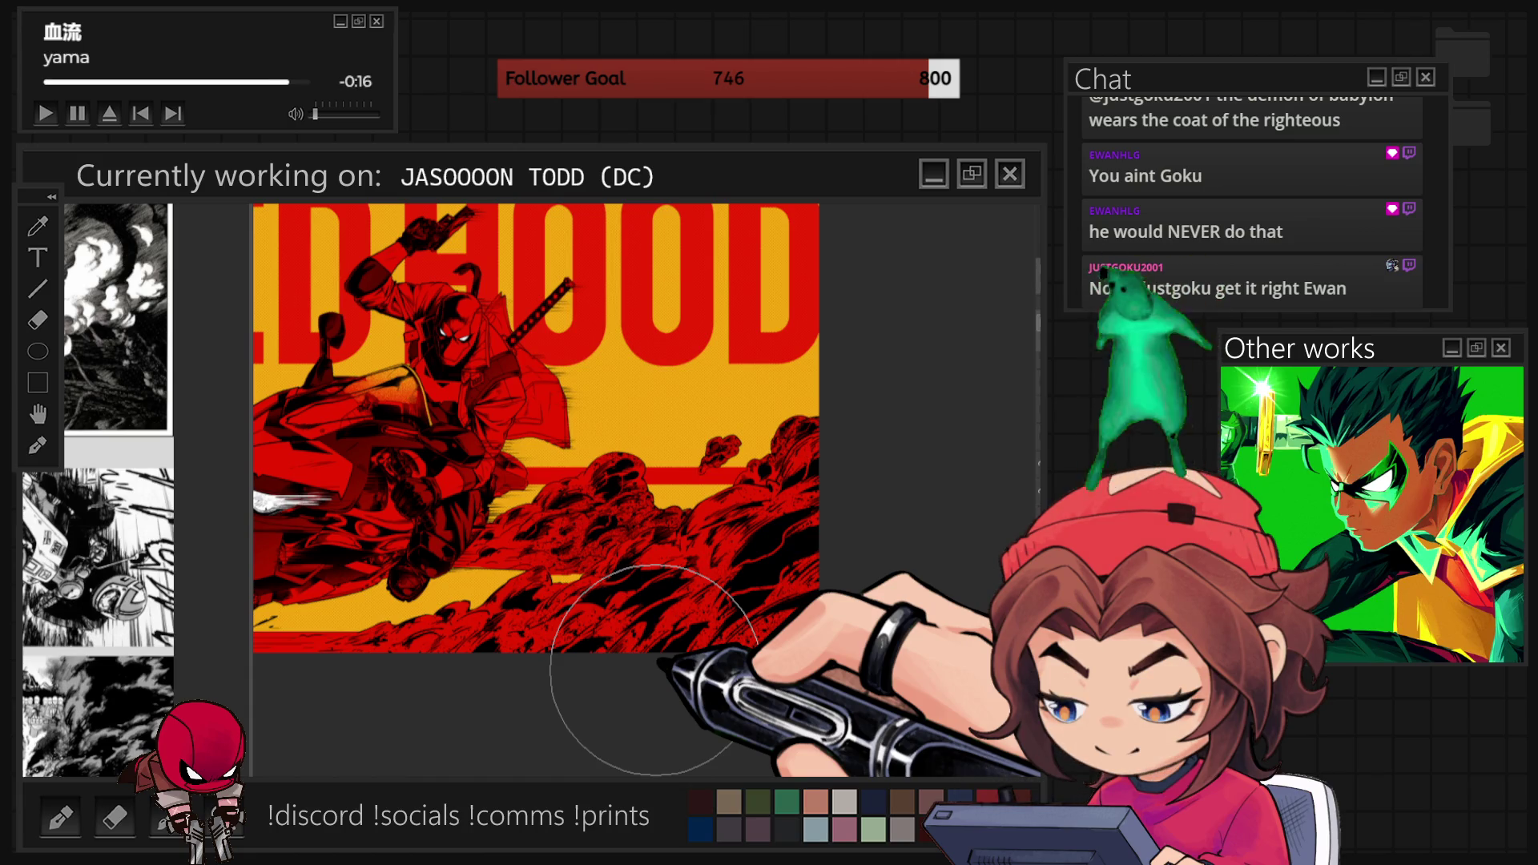
{"action": "scroll", "coordinate": [640, 681], "scroll_direction": "up", "scroll_amount": 2}
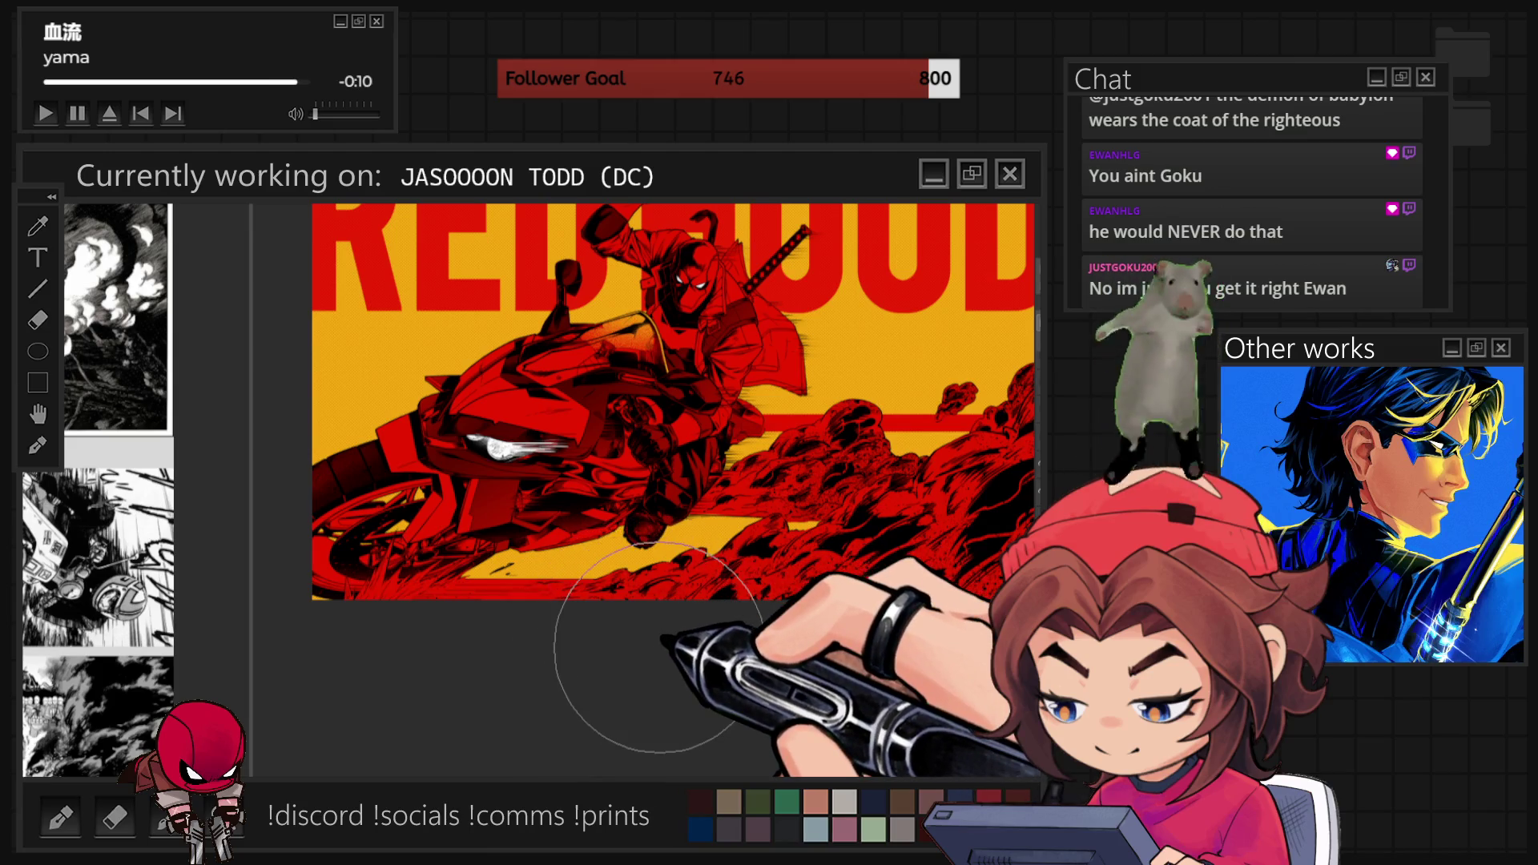
{"action": "scroll", "coordinate": [570, 602], "scroll_direction": "down", "scroll_amount": 3}
{"action": "scroll", "coordinate": [745, 598], "scroll_direction": "up", "scroll_amount": 1}
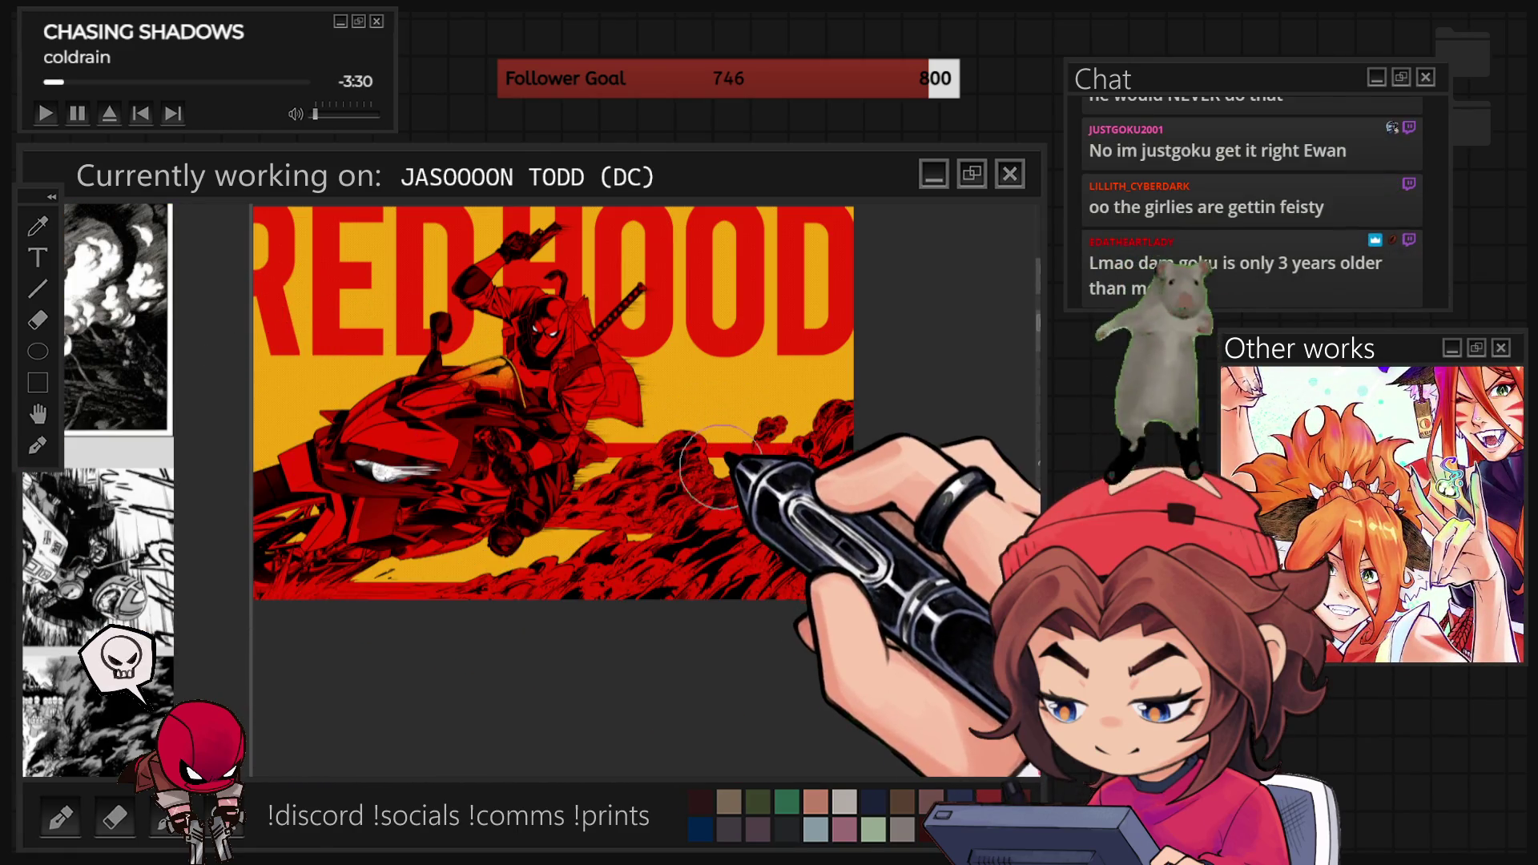
{"action": "scroll", "coordinate": [719, 469], "scroll_direction": "up", "scroll_amount": 2}
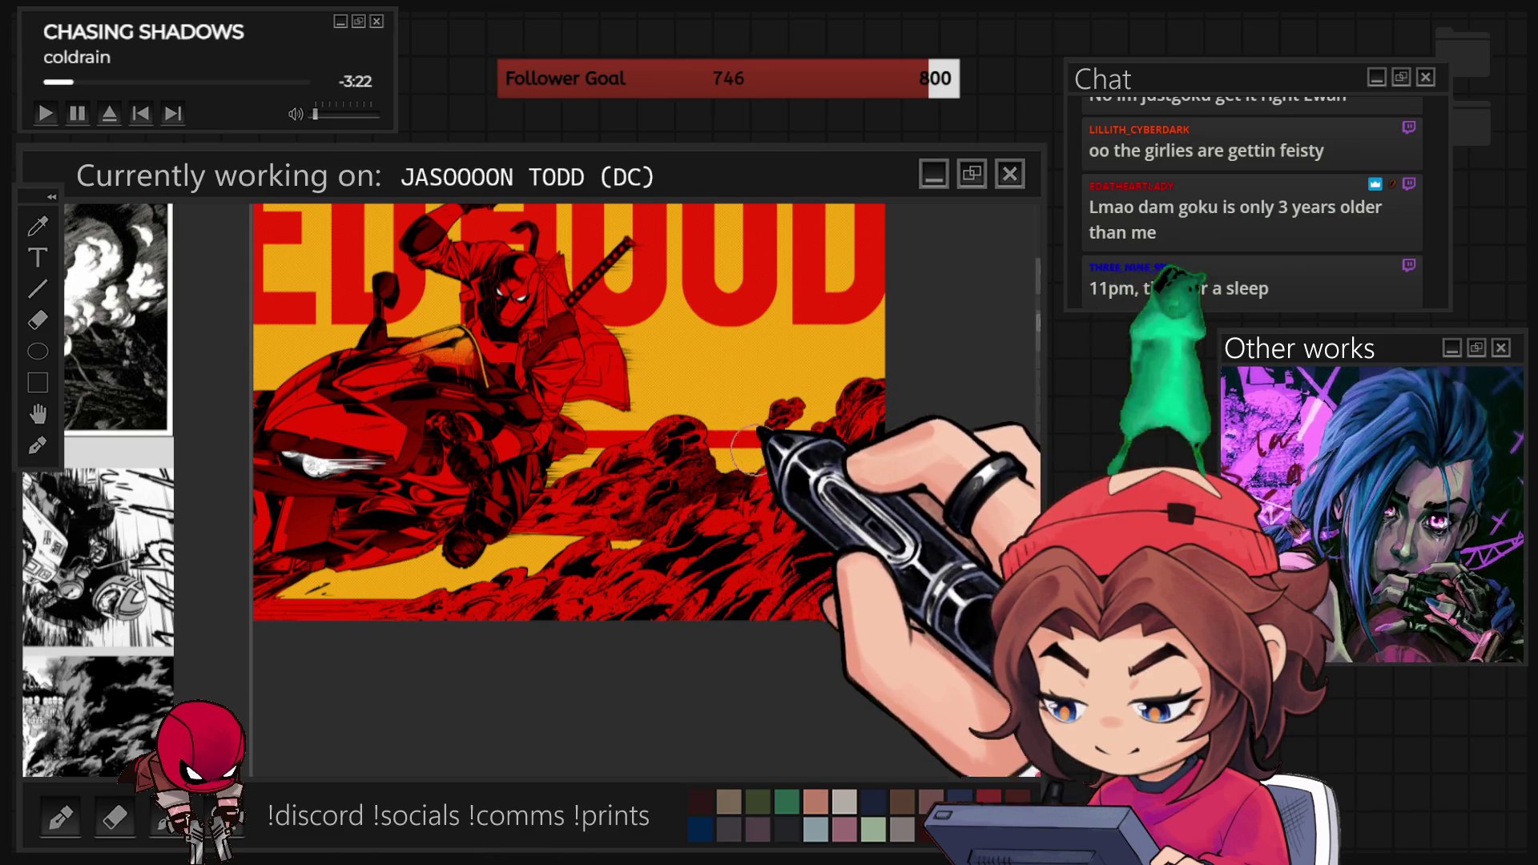
{"action": "mouse_move", "coordinate": [777, 425]}
{"action": "left_mouse_down"}
{"action": "mouse_move", "coordinate": [841, 412]}
{"action": "mouse_move", "coordinate": [829, 437]}
{"action": "left_mouse_up"}
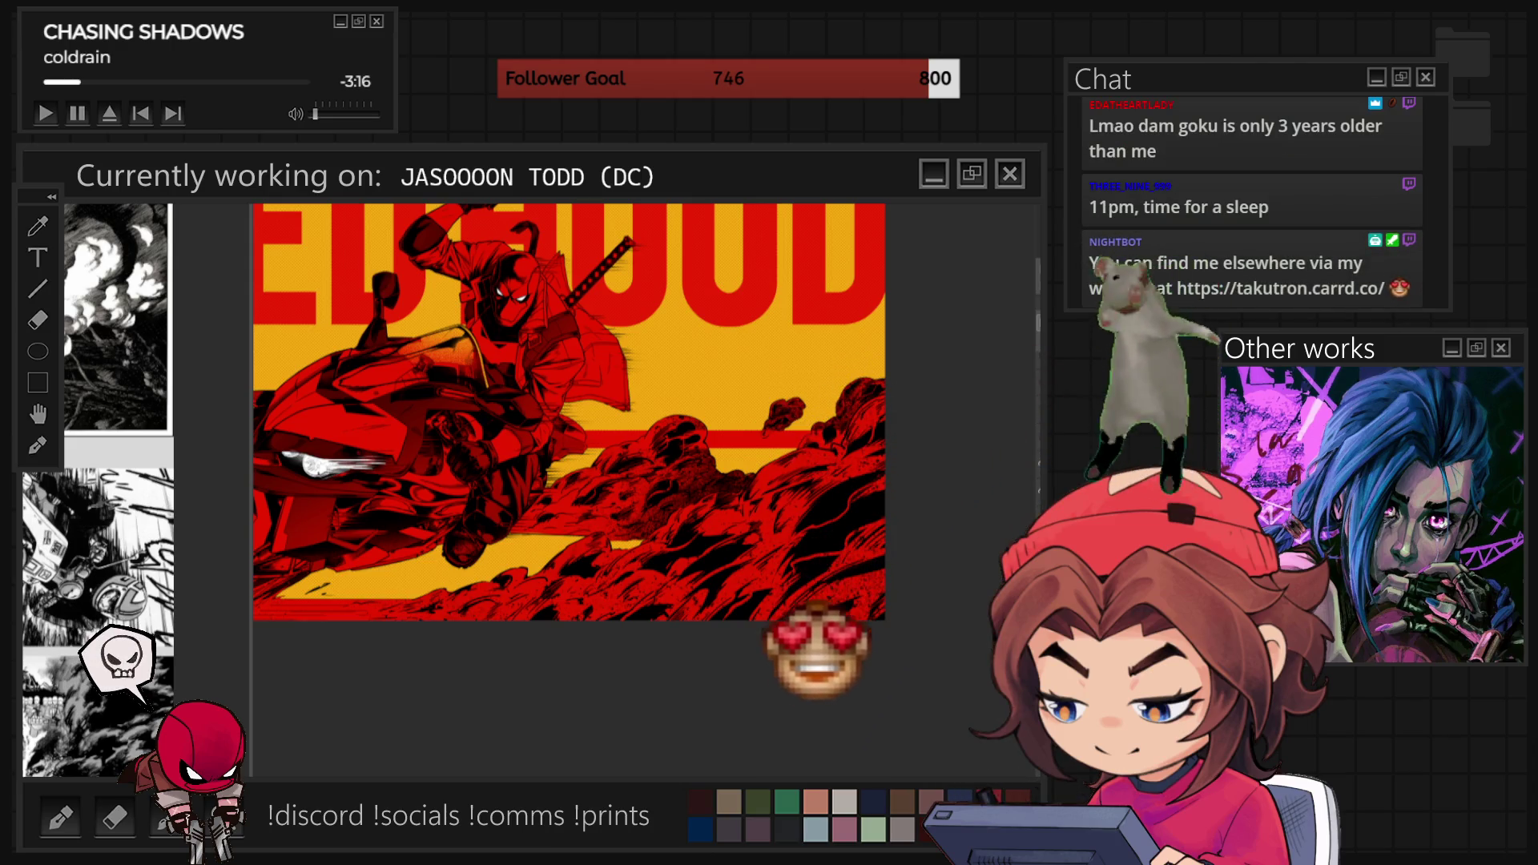
Select the horizontal band across the smoke, fill it red across its full width, and deselect.
{"action": "left_click", "coordinate": [664, 481]}
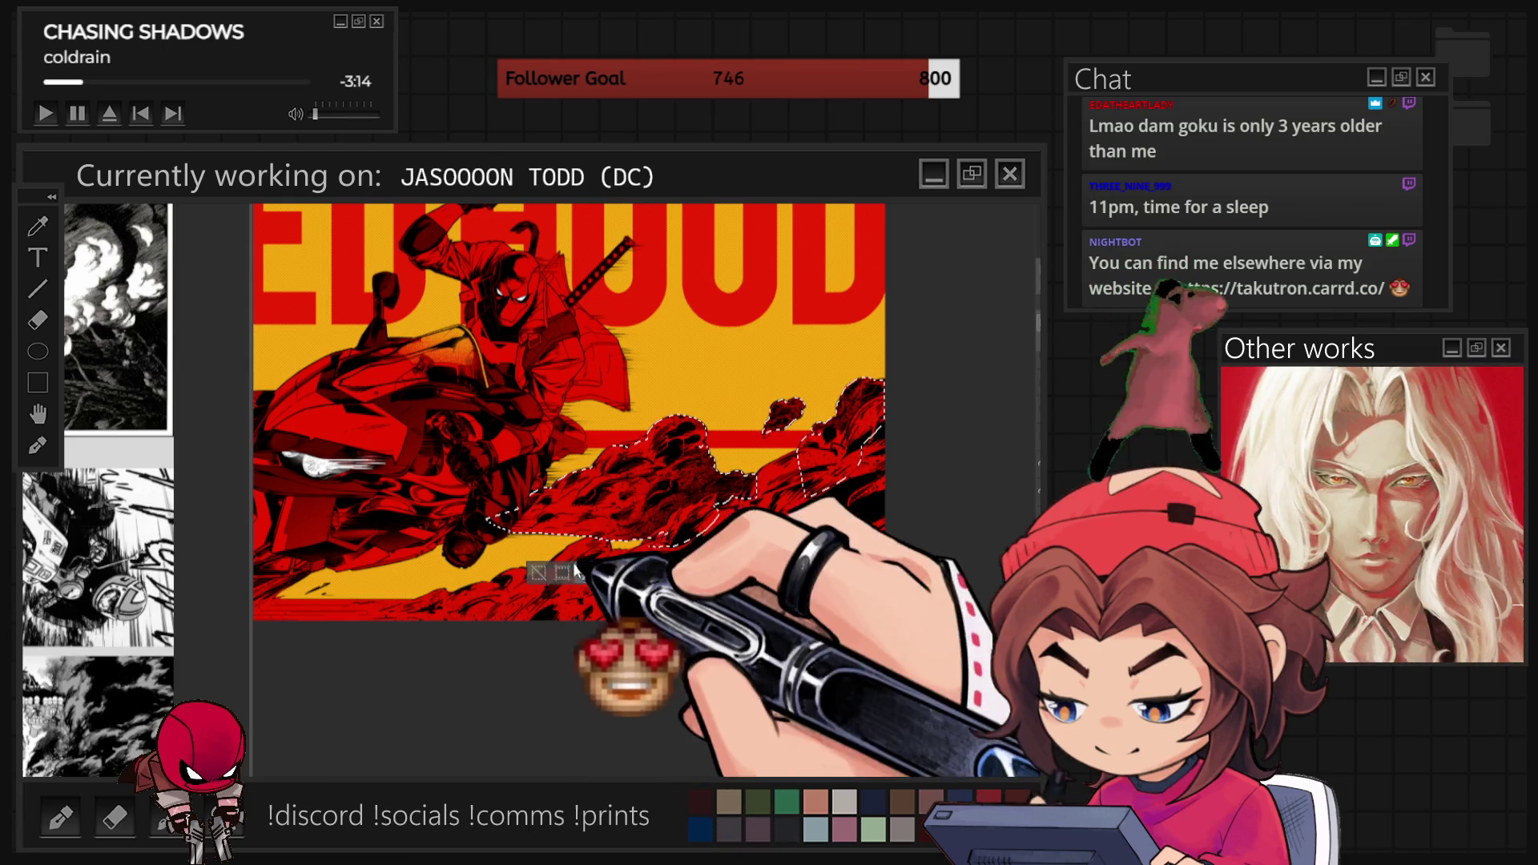
{"action": "left_click", "coordinate": [544, 577]}
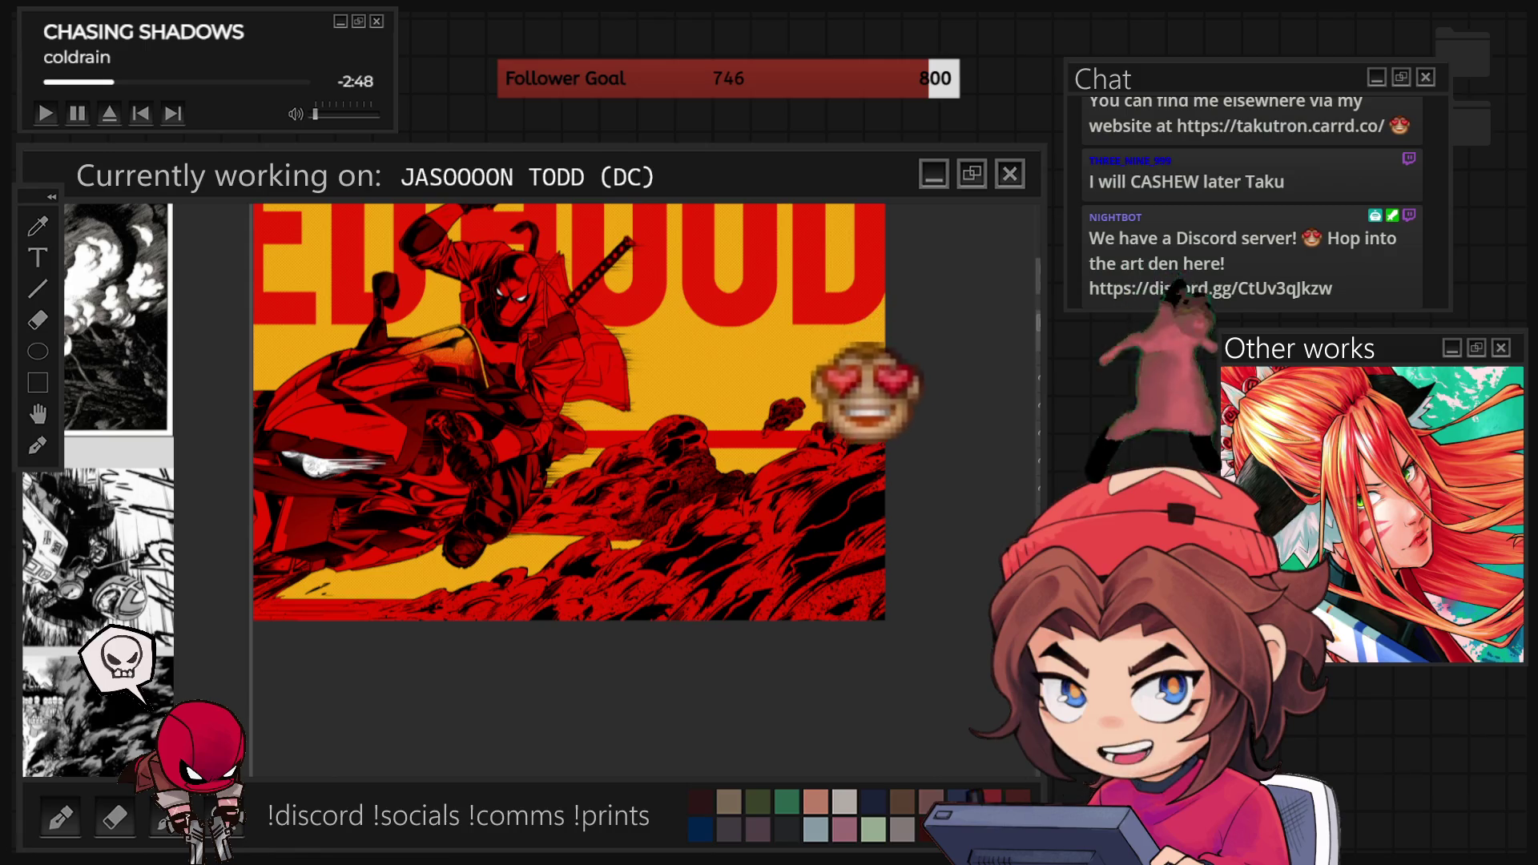
{"action": "left_click_drag", "start_coordinate": [565, 432], "coordinate": [884, 449]}
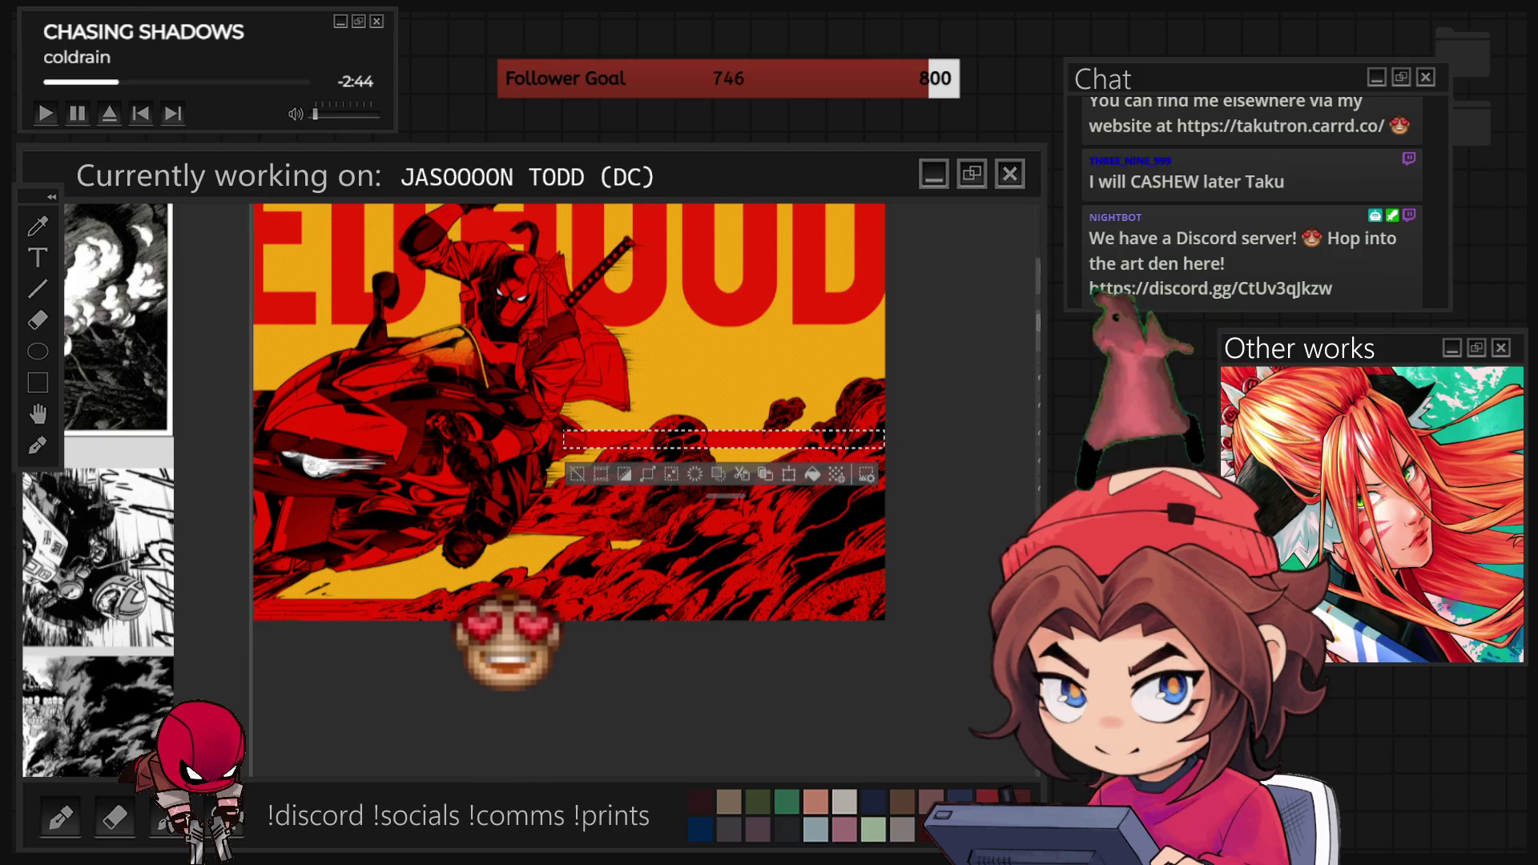
{"action": "left_click_drag", "start_coordinate": [569, 440], "coordinate": [881, 440]}
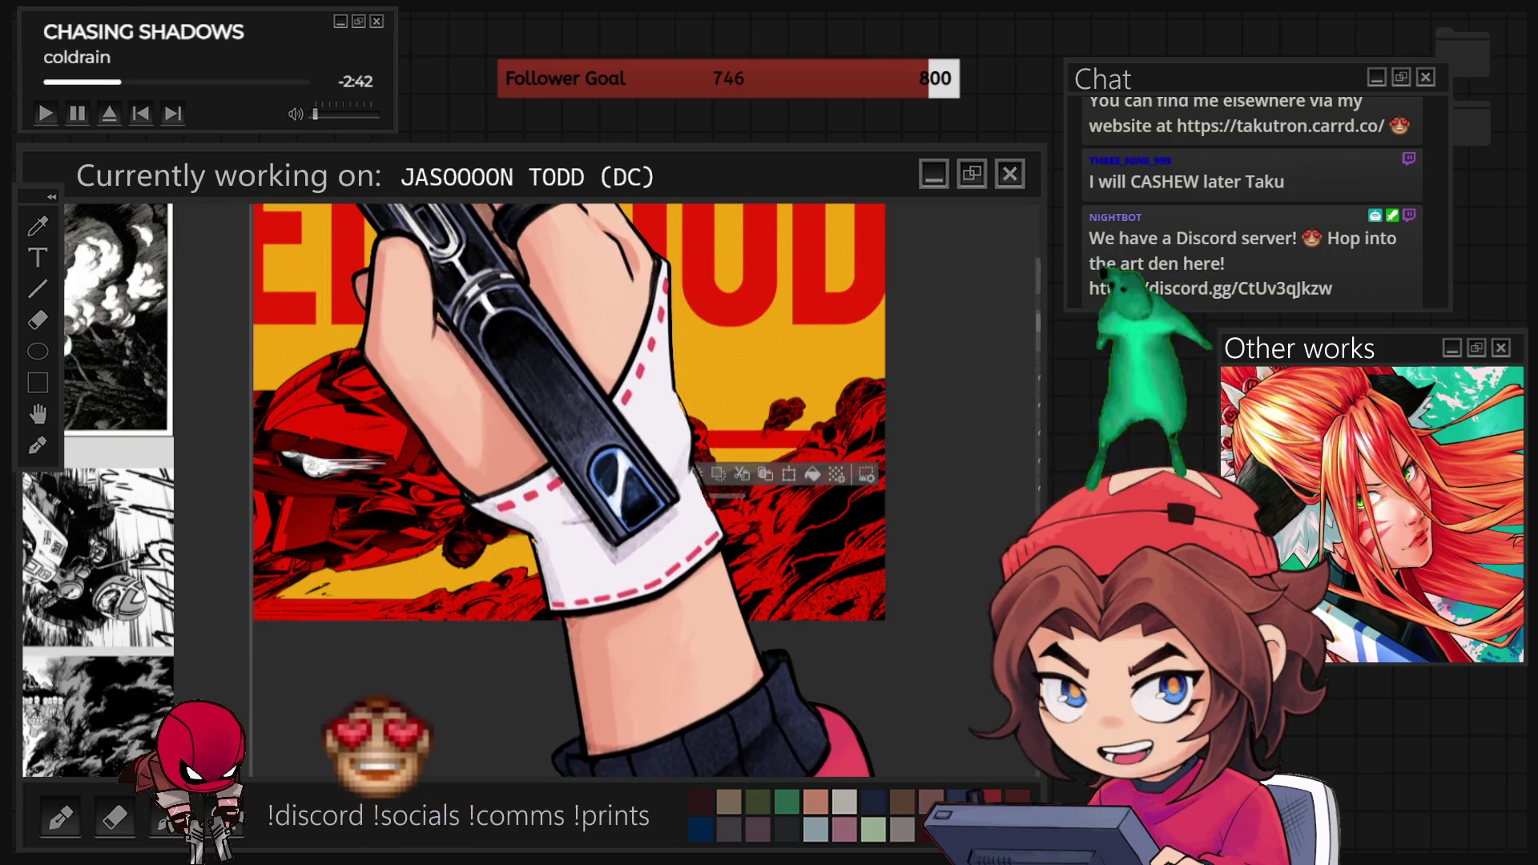
{"action": "key", "text": "ctrl+d"}
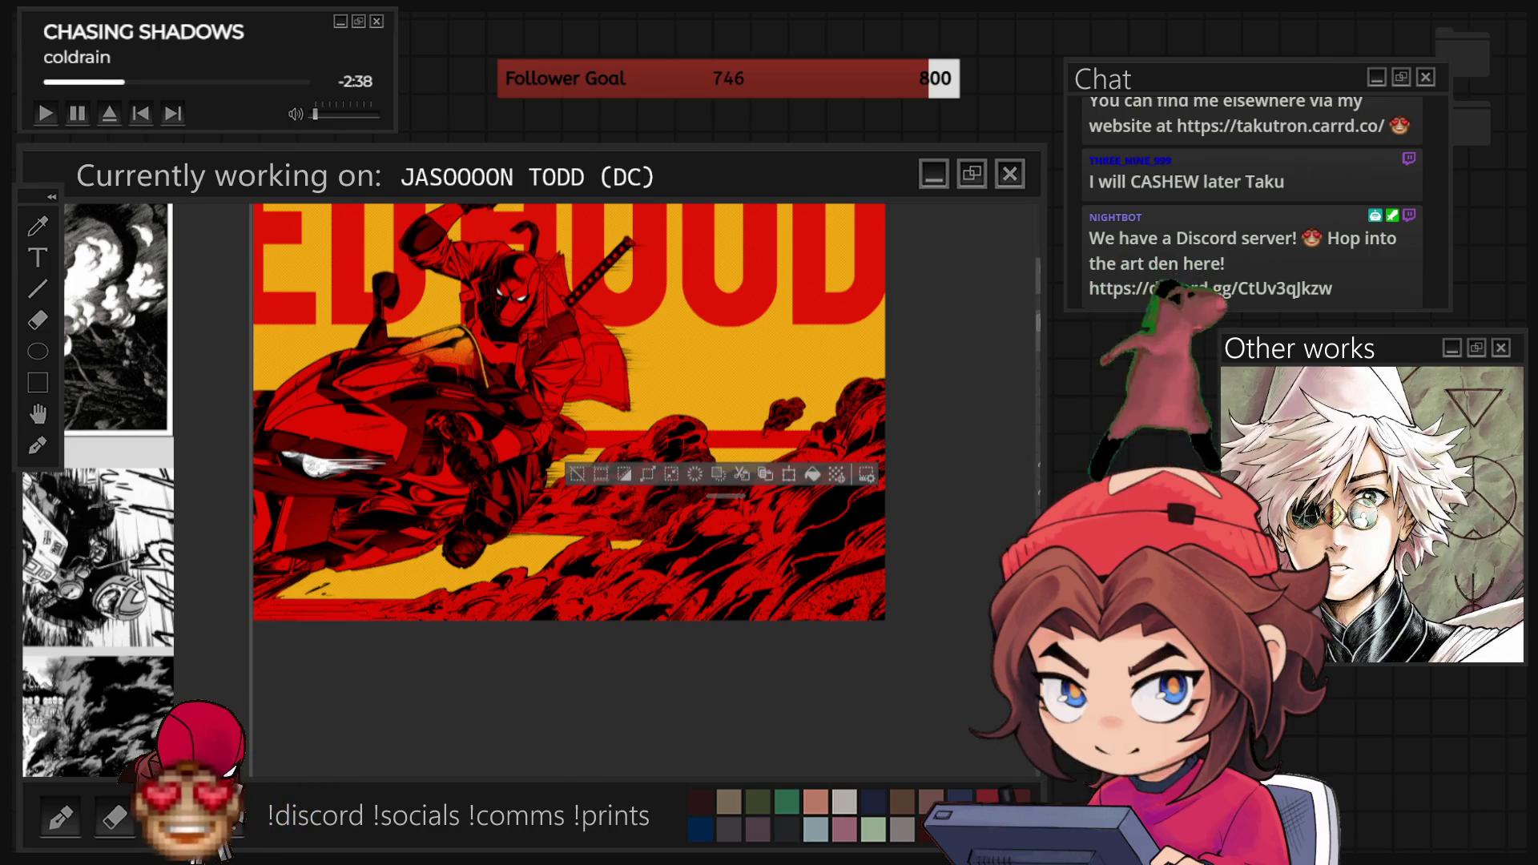
Undo the black linework over the lower smoke so it reads as speckled red smoke.
{"action": "scroll", "coordinate": [702, 405], "scroll_direction": "up", "scroll_amount": 3}
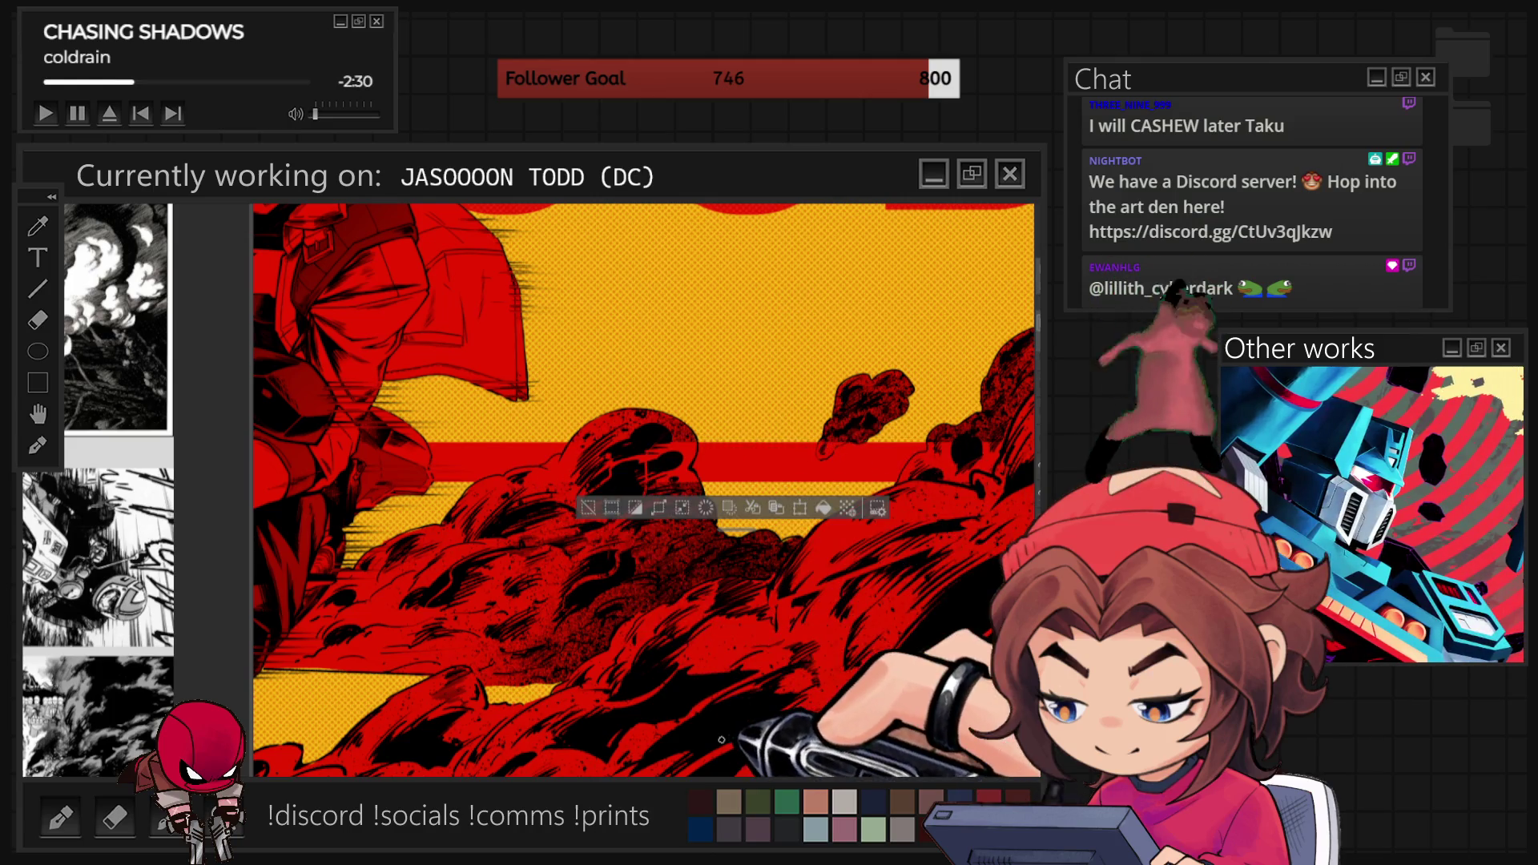
{"action": "key", "text": "ctrl+z"}
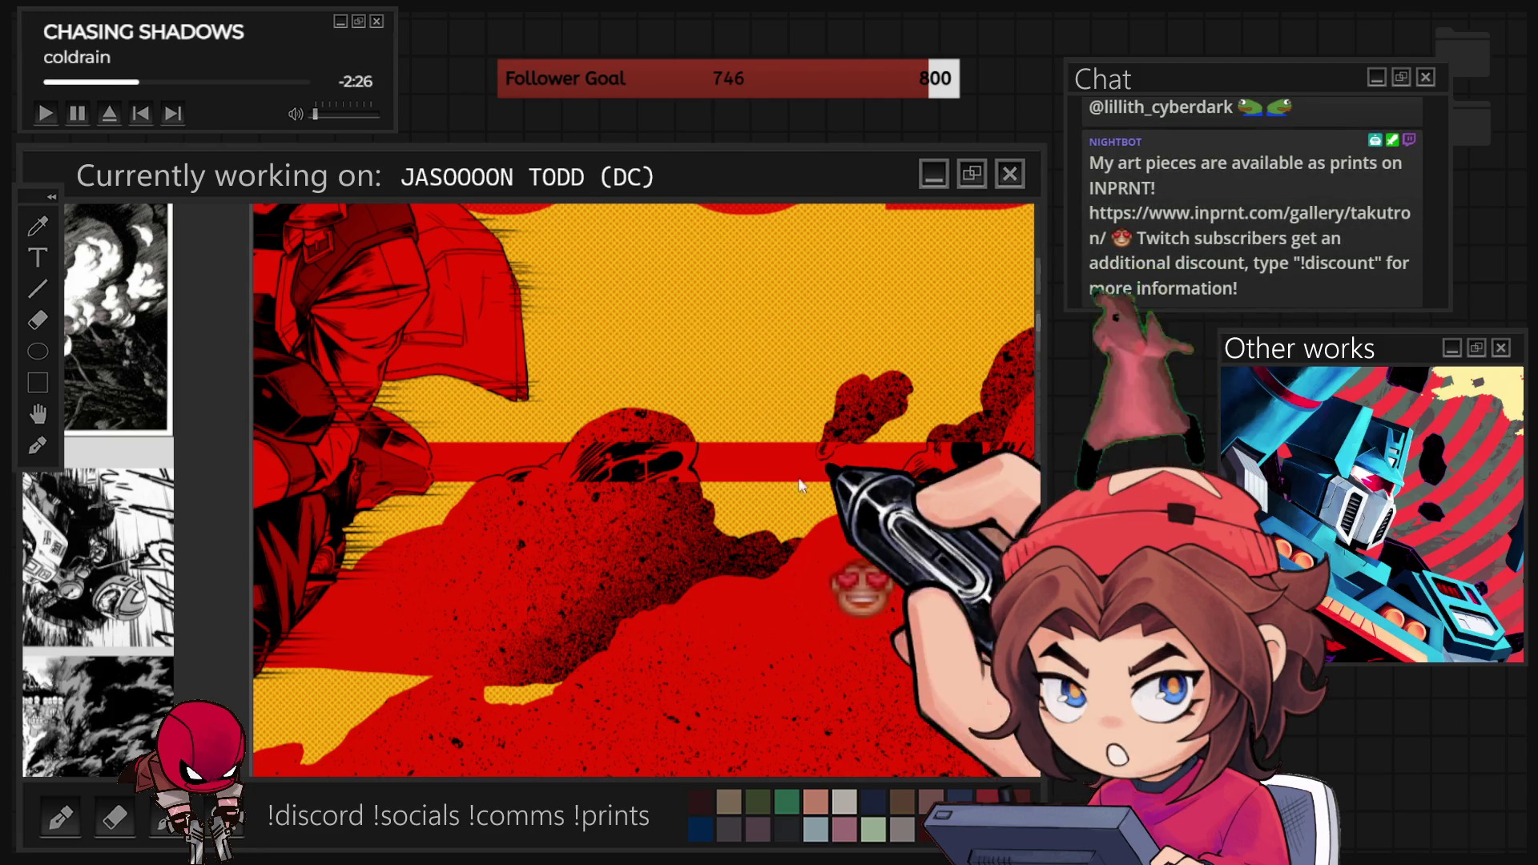
{"action": "scroll", "coordinate": [639, 511], "scroll_direction": "down", "scroll_amount": 5}
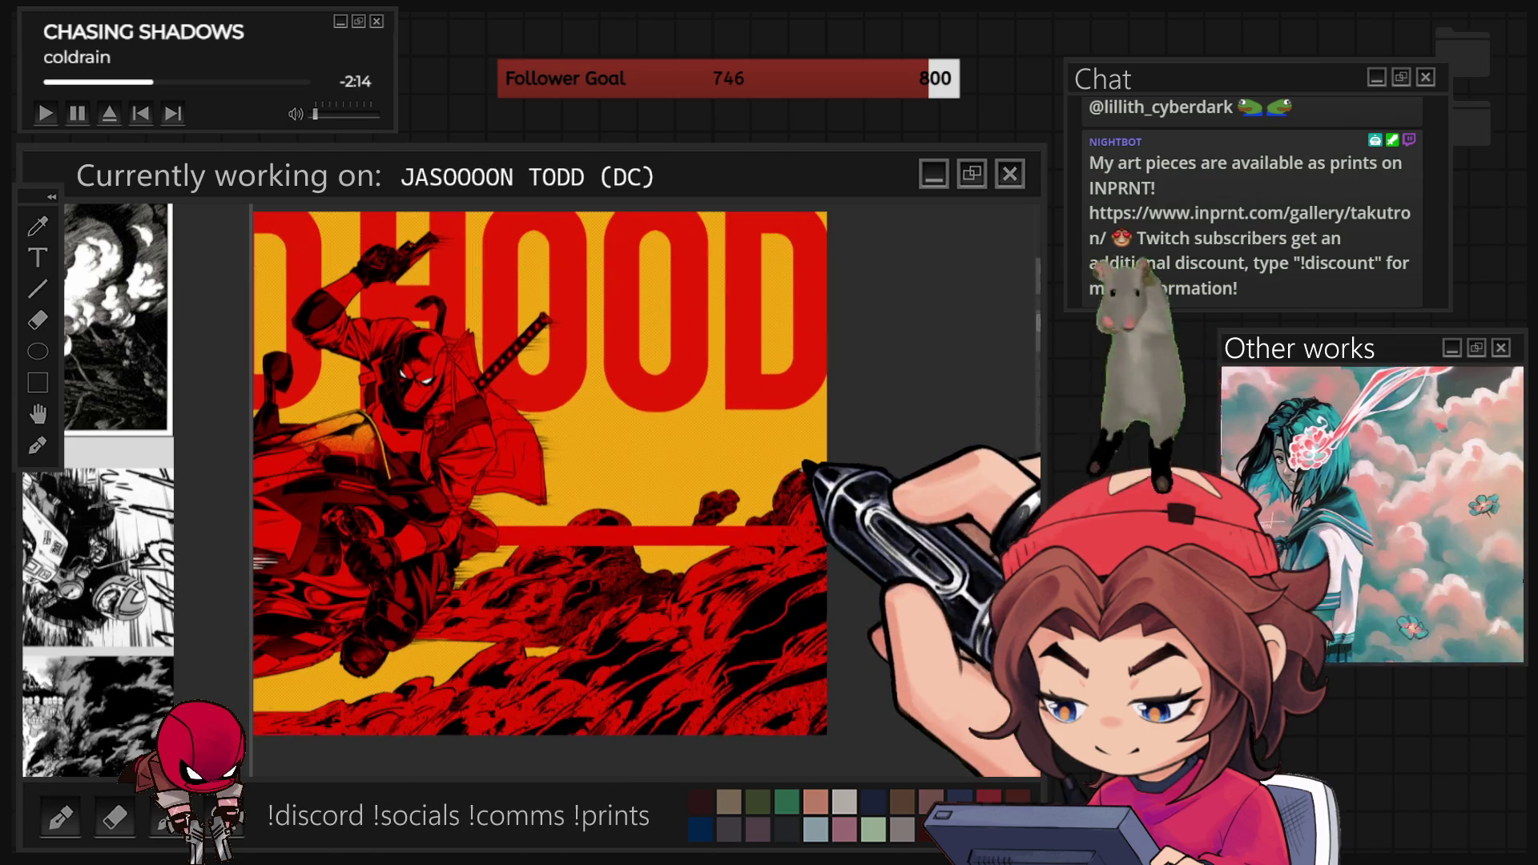
{"action": "scroll", "coordinate": [700, 517], "scroll_direction": "up", "scroll_amount": 2}
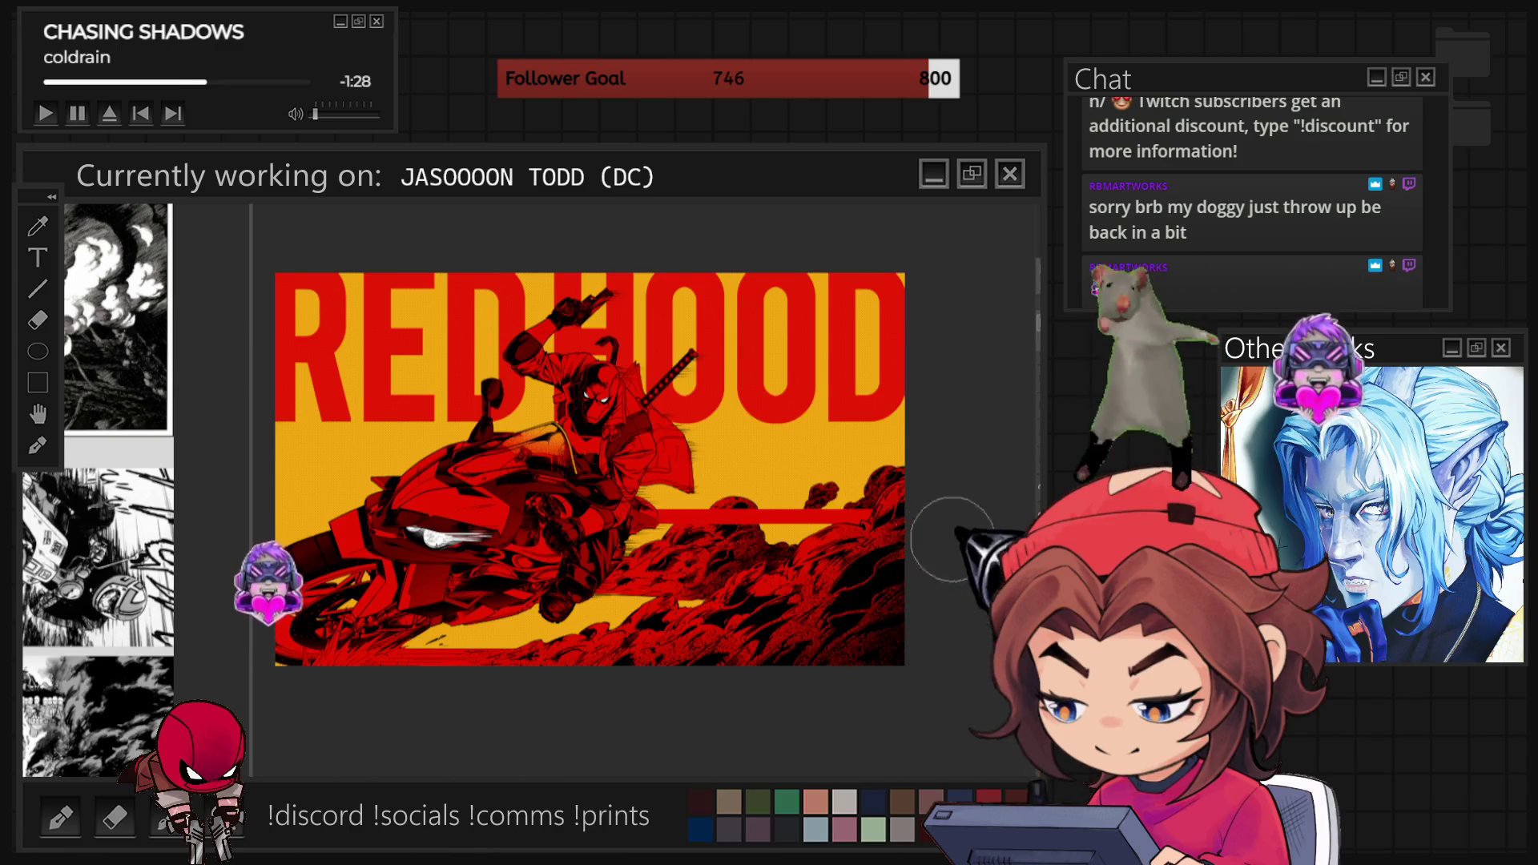
{"action": "scroll", "coordinate": [951, 697], "scroll_direction": "up", "scroll_amount": 3}
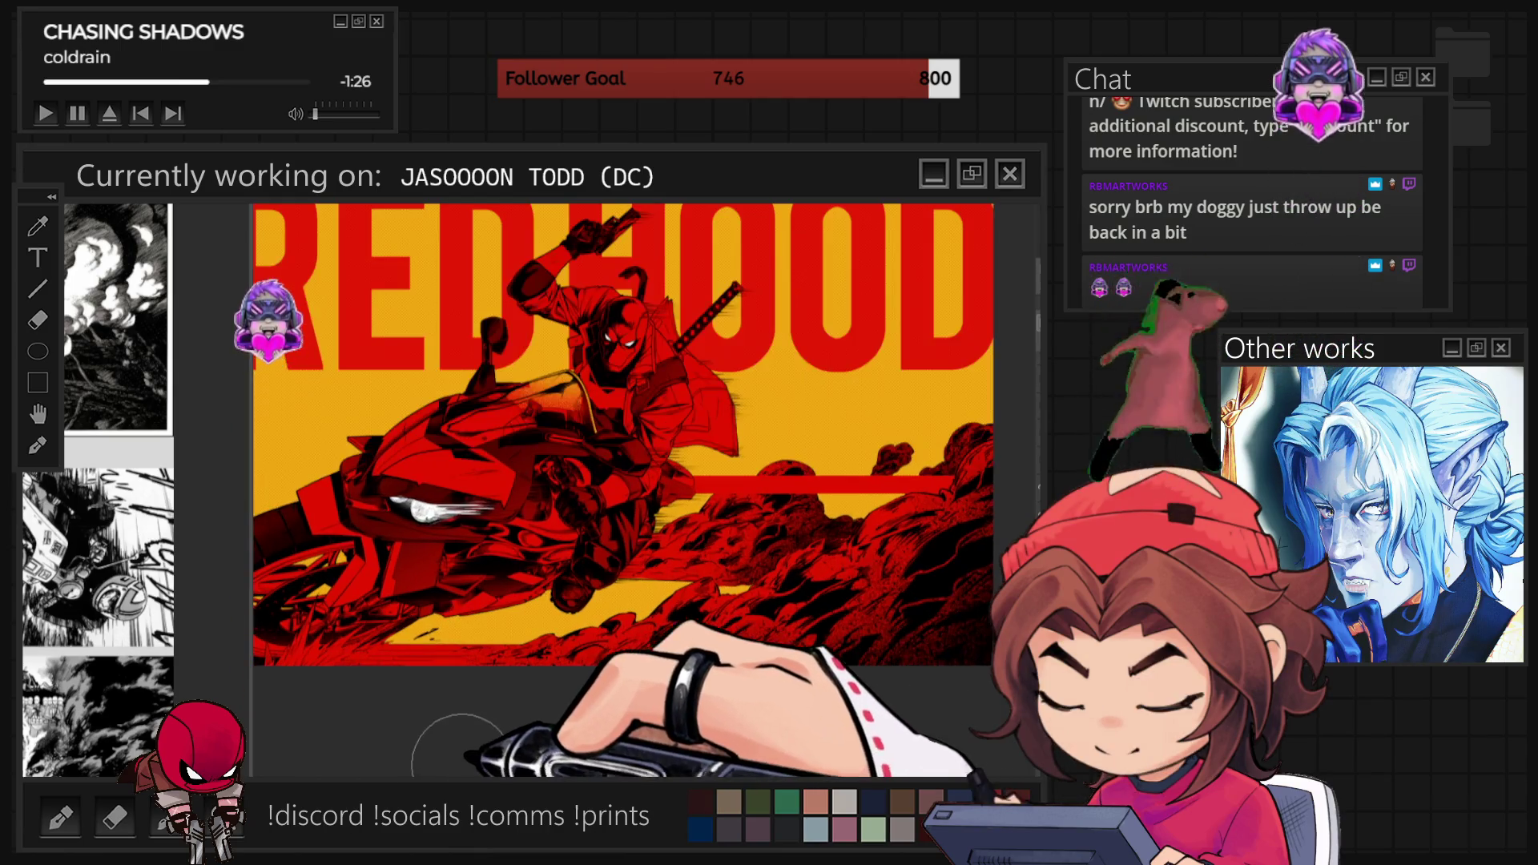
{"action": "scroll", "coordinate": [950, 697], "scroll_direction": "up", "scroll_amount": 3}
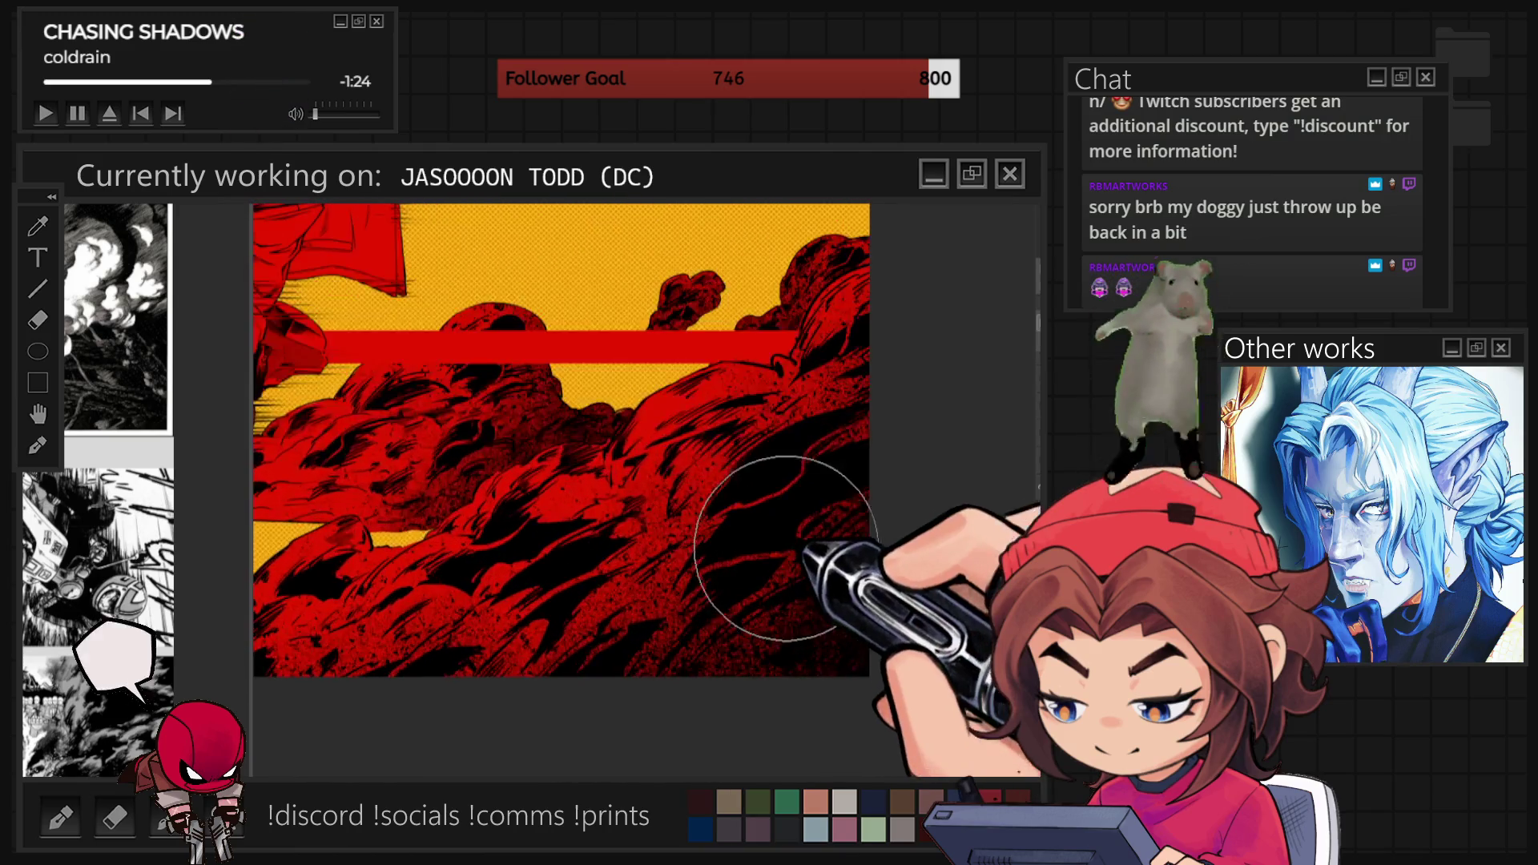
{"action": "scroll", "coordinate": [898, 671], "scroll_direction": "down", "scroll_amount": 2}
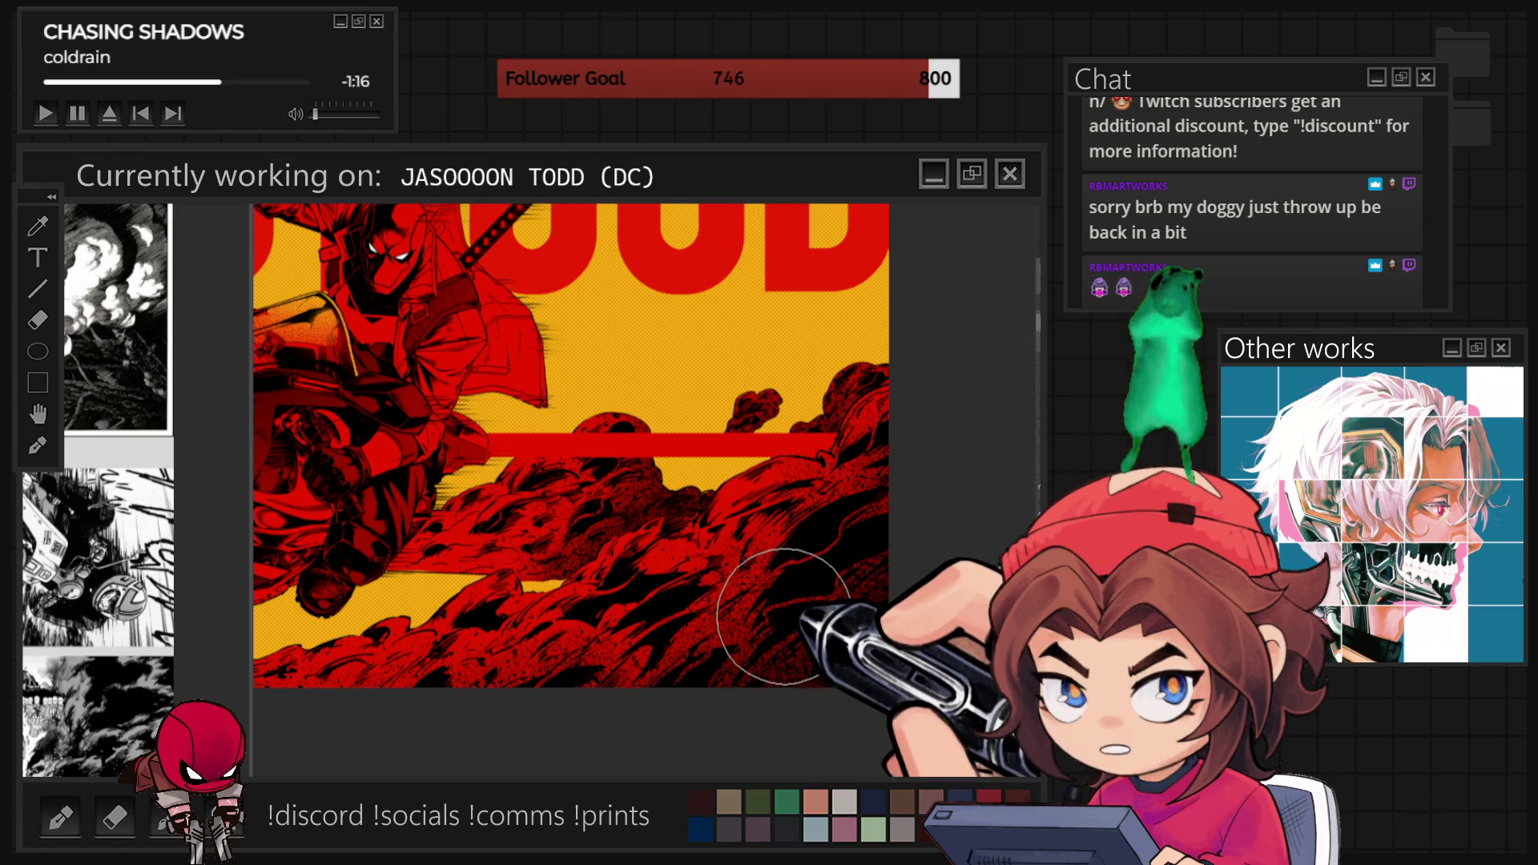
{"action": "scroll", "coordinate": [738, 542], "scroll_direction": "down", "scroll_amount": 5}
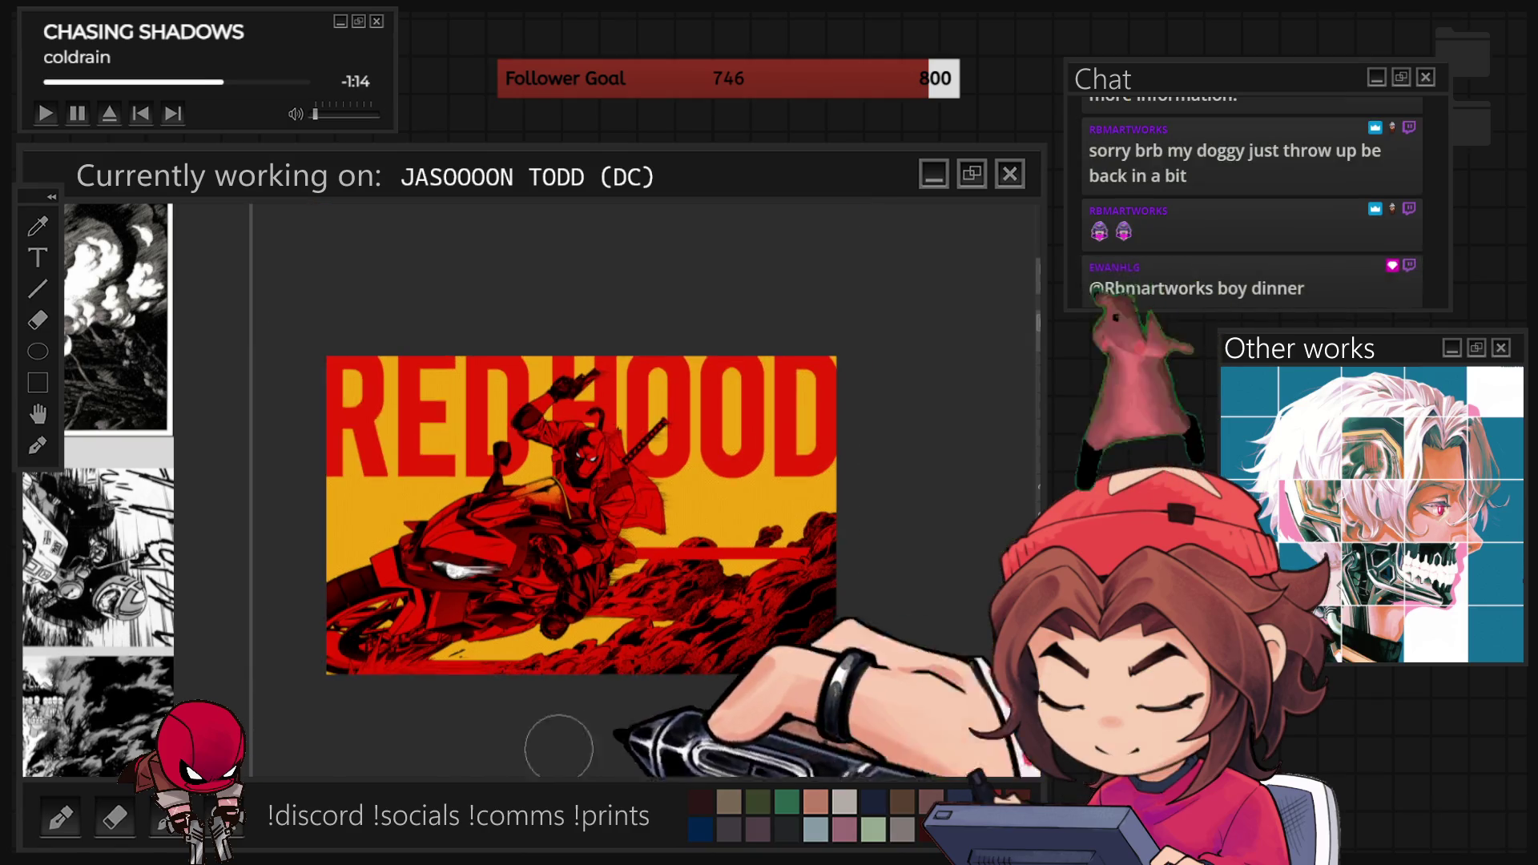
{"action": "scroll", "coordinate": [558, 748], "scroll_direction": "up", "scroll_amount": 3}
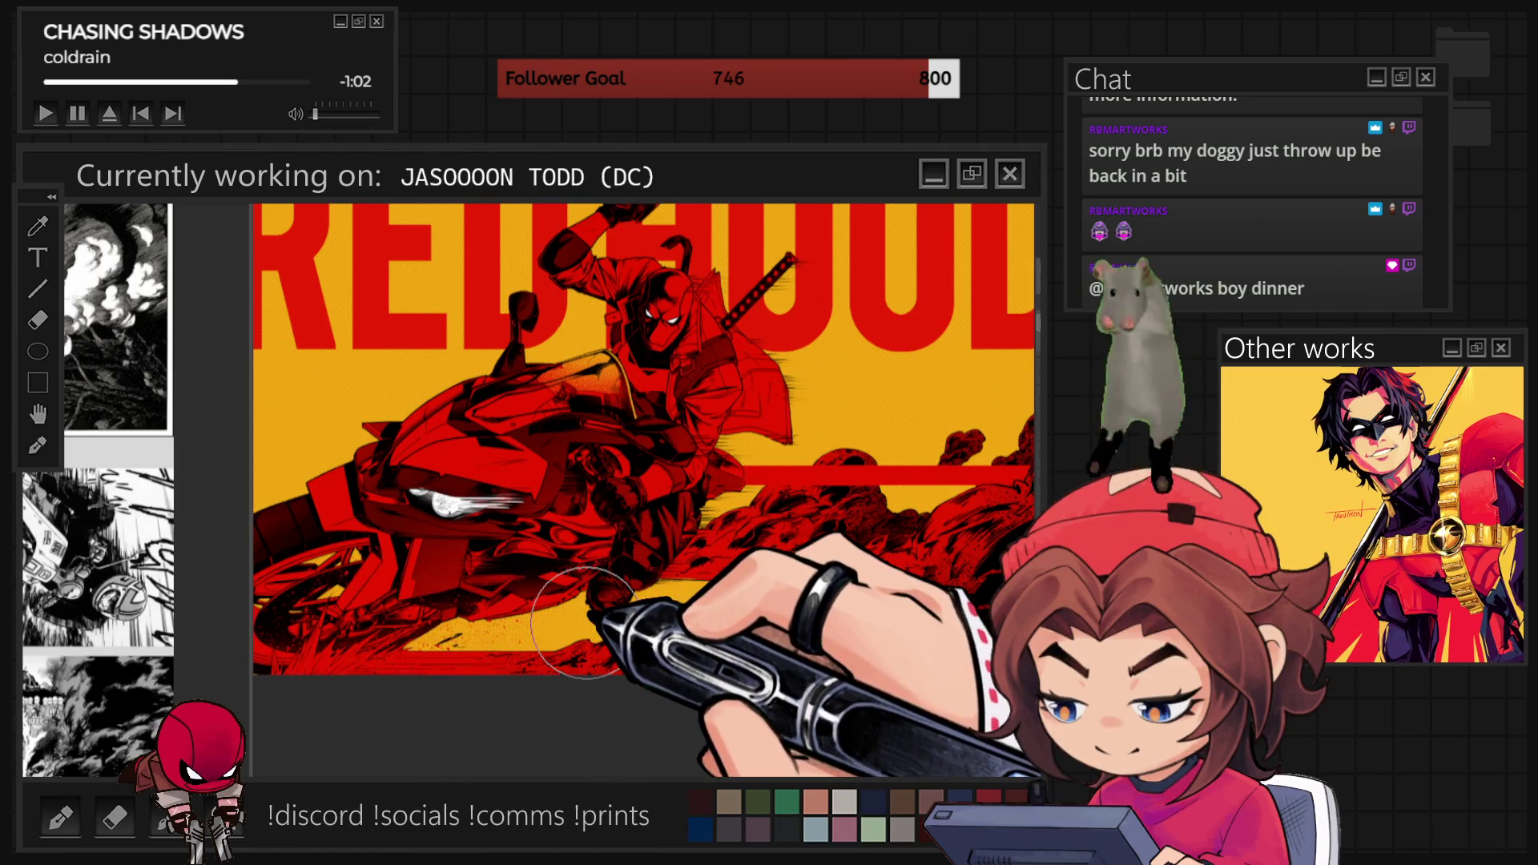
{"action": "scroll", "coordinate": [585, 621], "scroll_direction": "down", "scroll_amount": 3}
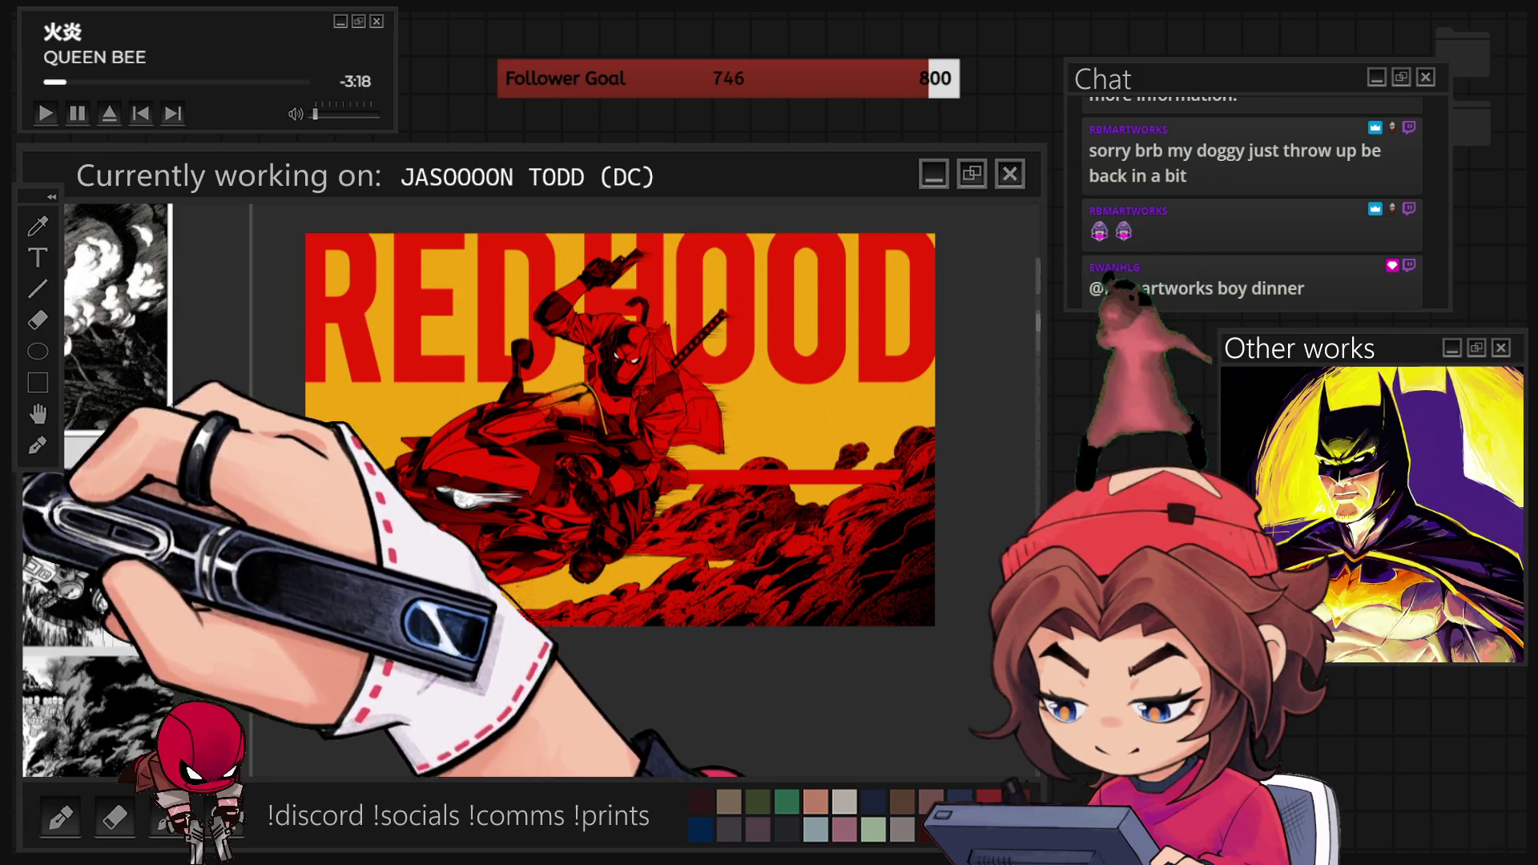
{"action": "scroll", "coordinate": [384, 557], "scroll_direction": "up", "scroll_amount": 2}
{"action": "scroll", "coordinate": [520, 557], "scroll_direction": "up", "scroll_amount": 1}
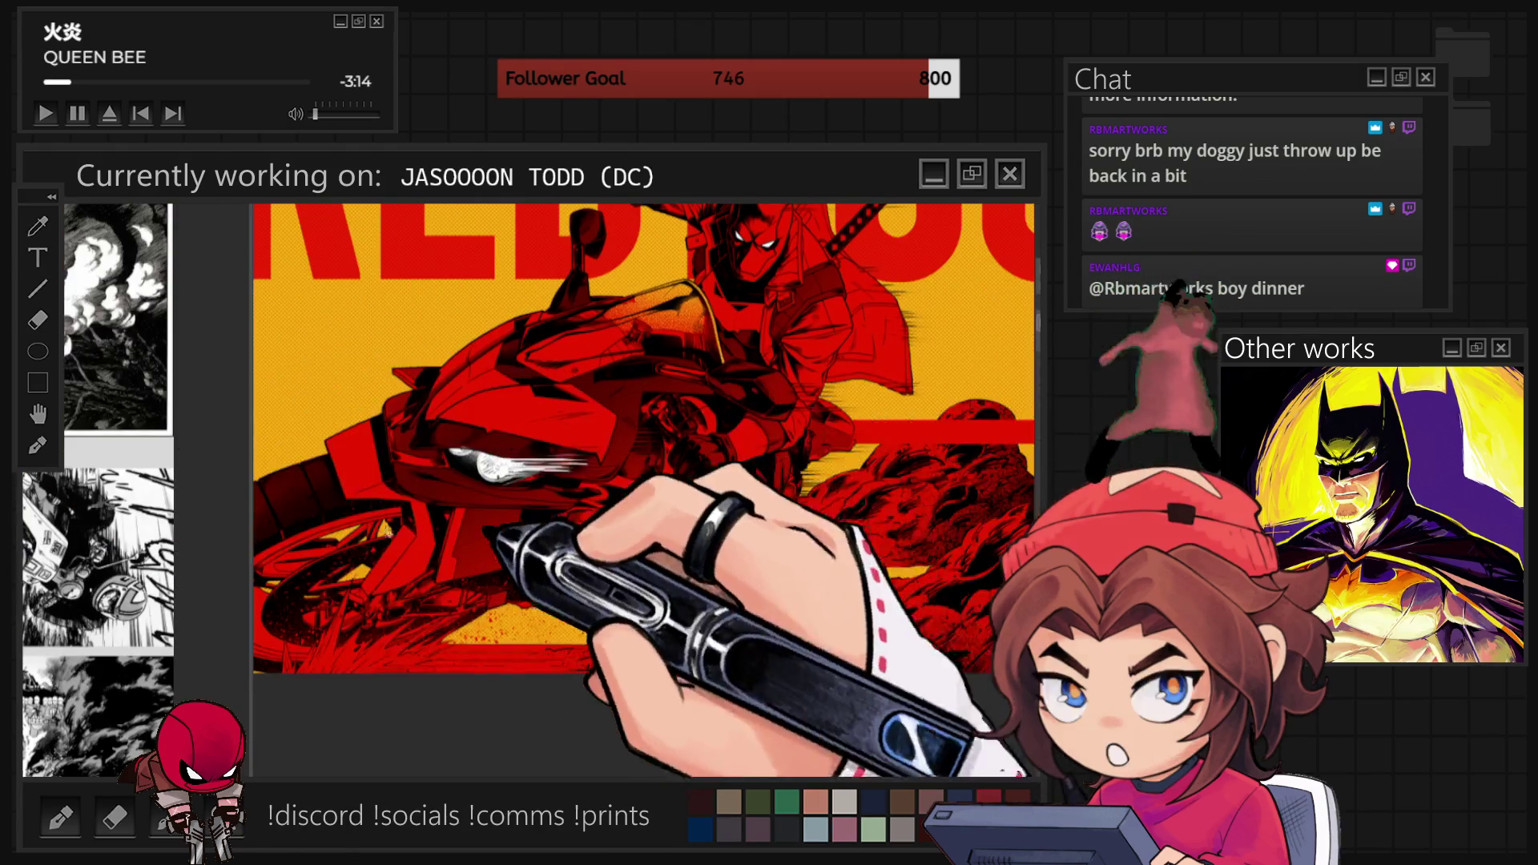
{"action": "scroll", "coordinate": [560, 425], "scroll_direction": "down", "scroll_amount": 1}
{"action": "scroll", "coordinate": [529, 409], "scroll_direction": "down", "scroll_amount": 1}
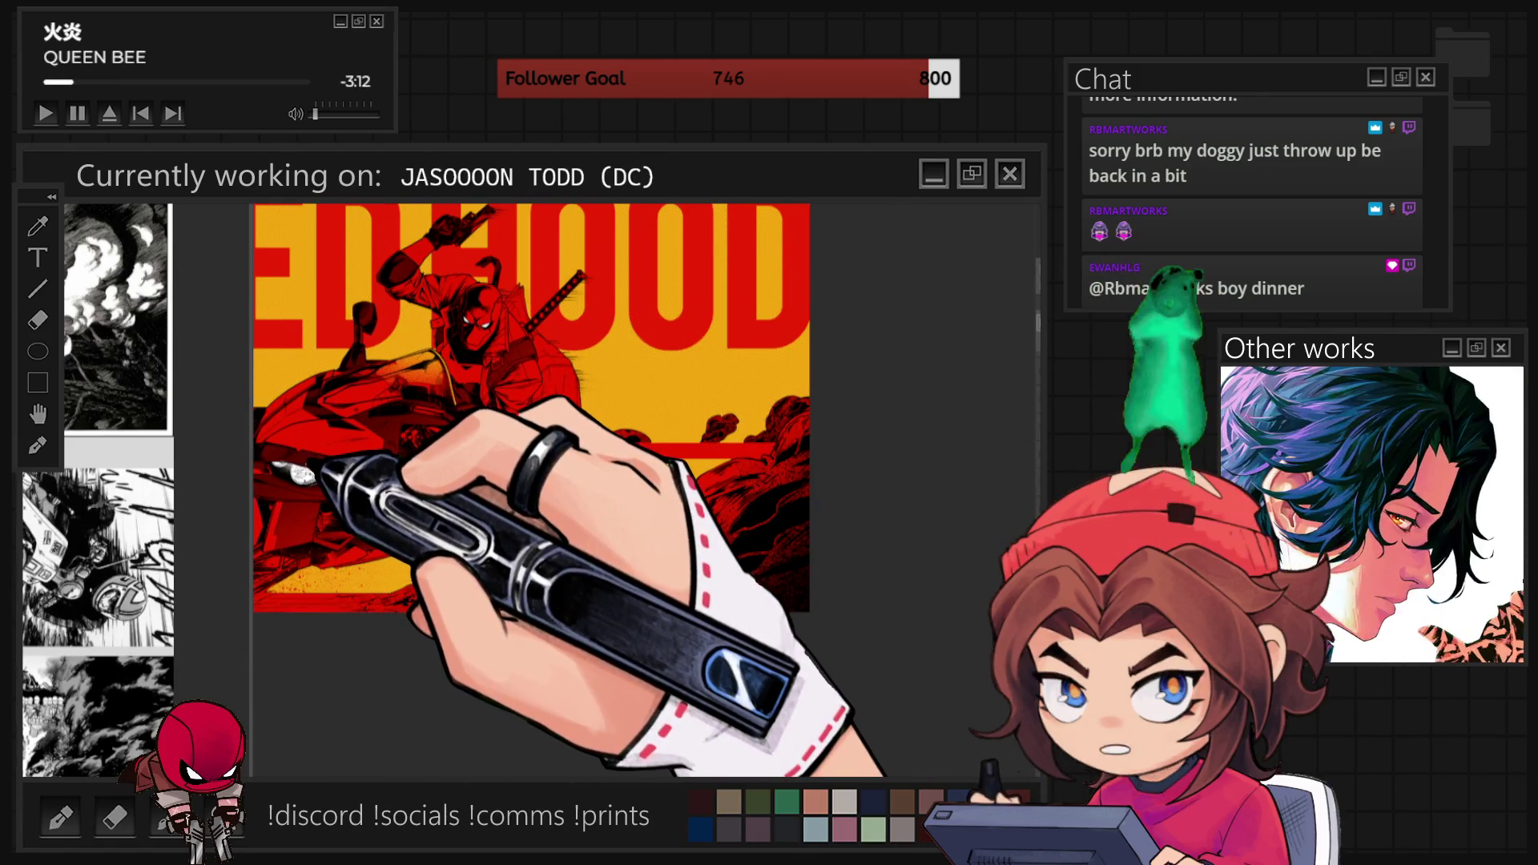
{"action": "mouse_move", "coordinate": [307, 469]}
{"action": "left_mouse_down"}
{"action": "mouse_move", "coordinate": [782, 535]}
{"action": "mouse_move", "coordinate": [928, 482]}
{"action": "left_mouse_up"}
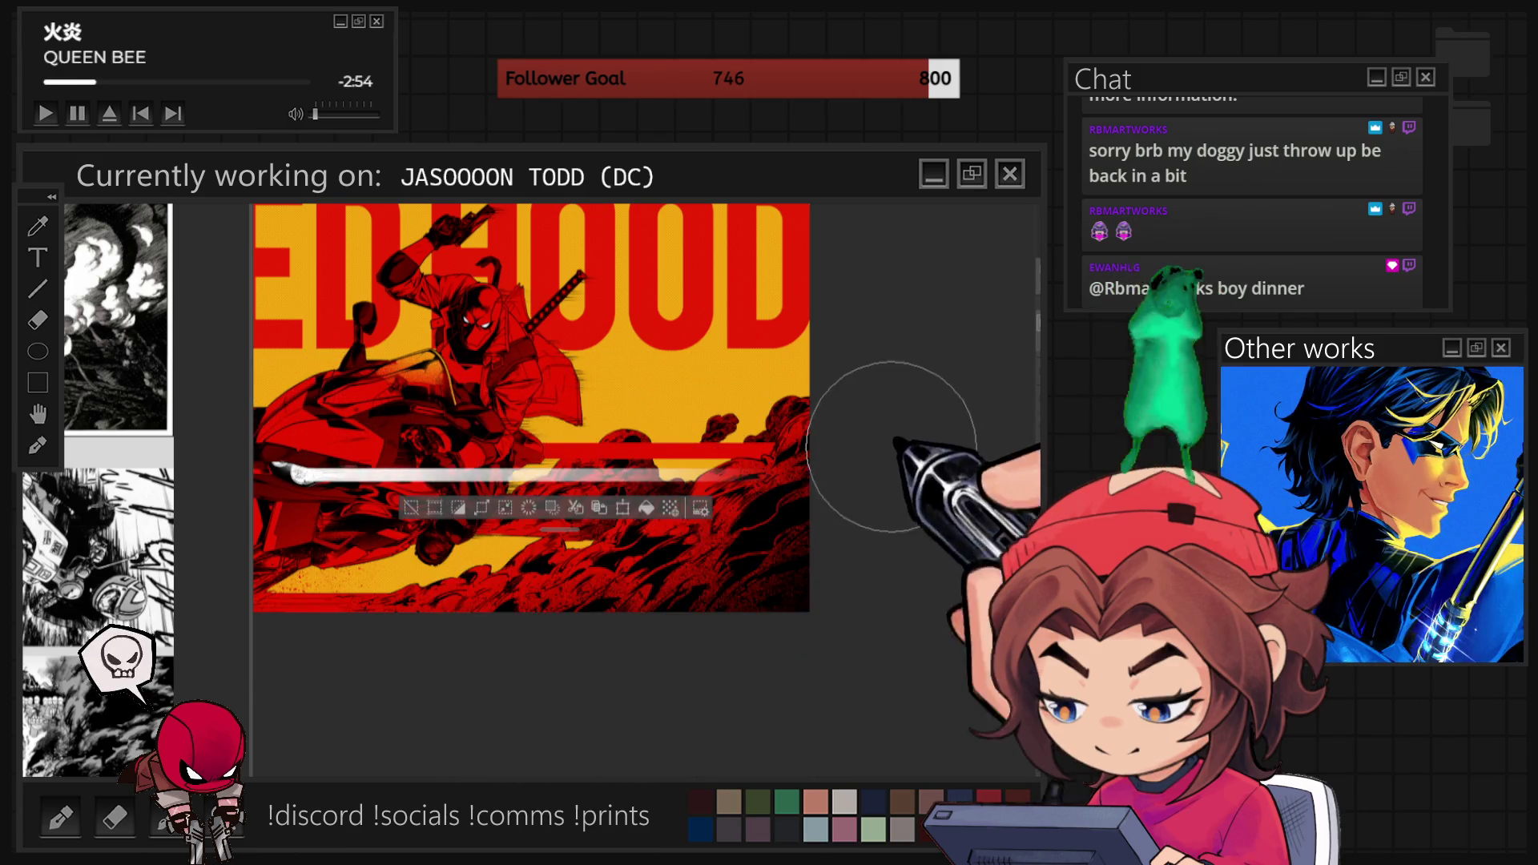
Paint a long white light streak through the headlight band, then deselect and restore the band selection.
{"action": "scroll", "coordinate": [789, 360], "scroll_direction": "down", "scroll_amount": 2}
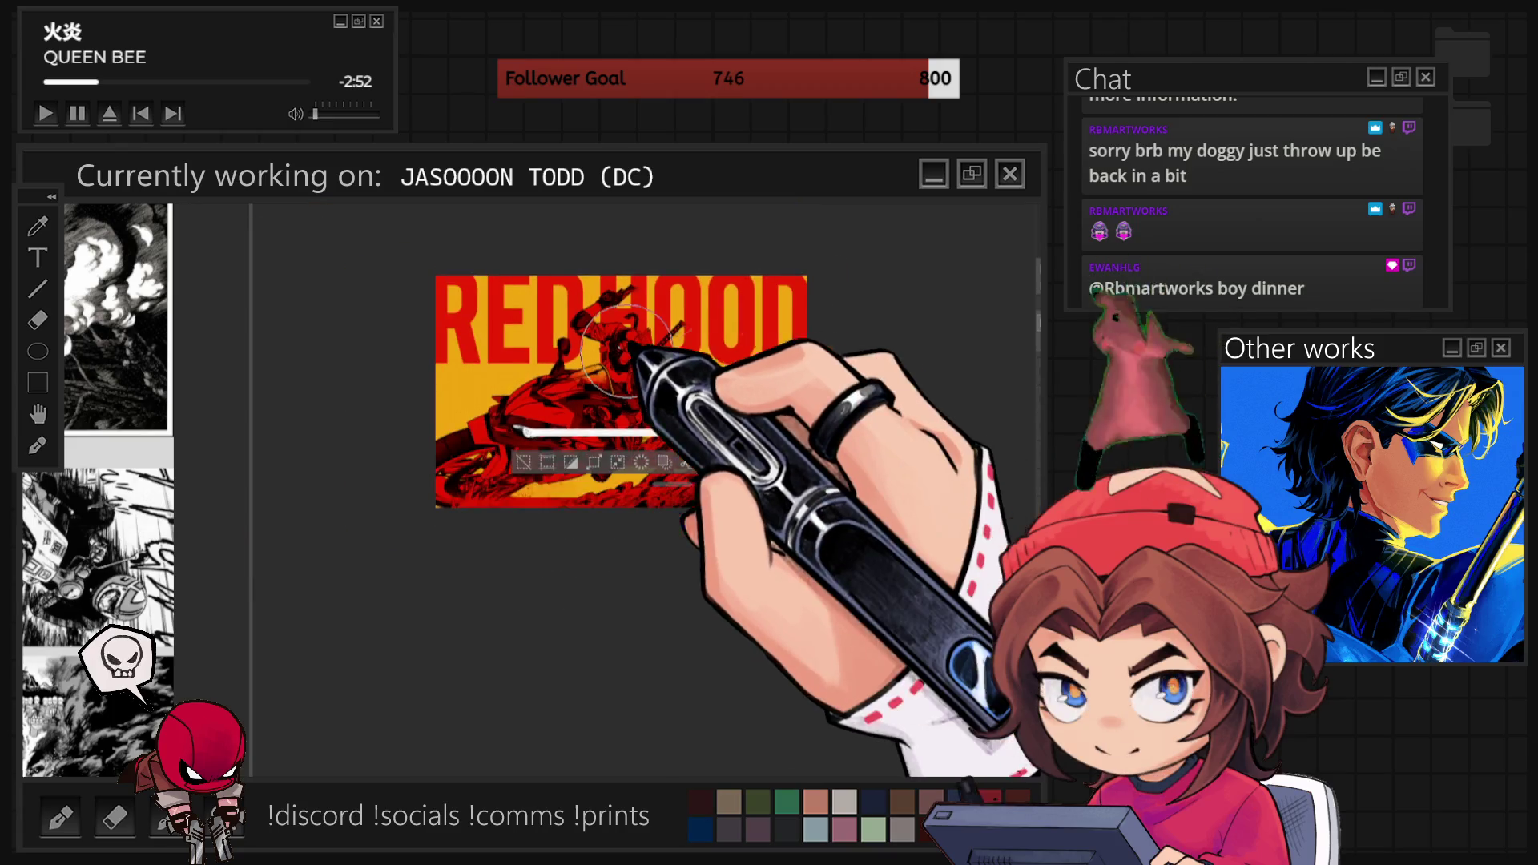
{"action": "scroll", "coordinate": [625, 353], "scroll_direction": "up", "scroll_amount": 3}
{"action": "scroll", "coordinate": [513, 416], "scroll_direction": "down", "scroll_amount": 1}
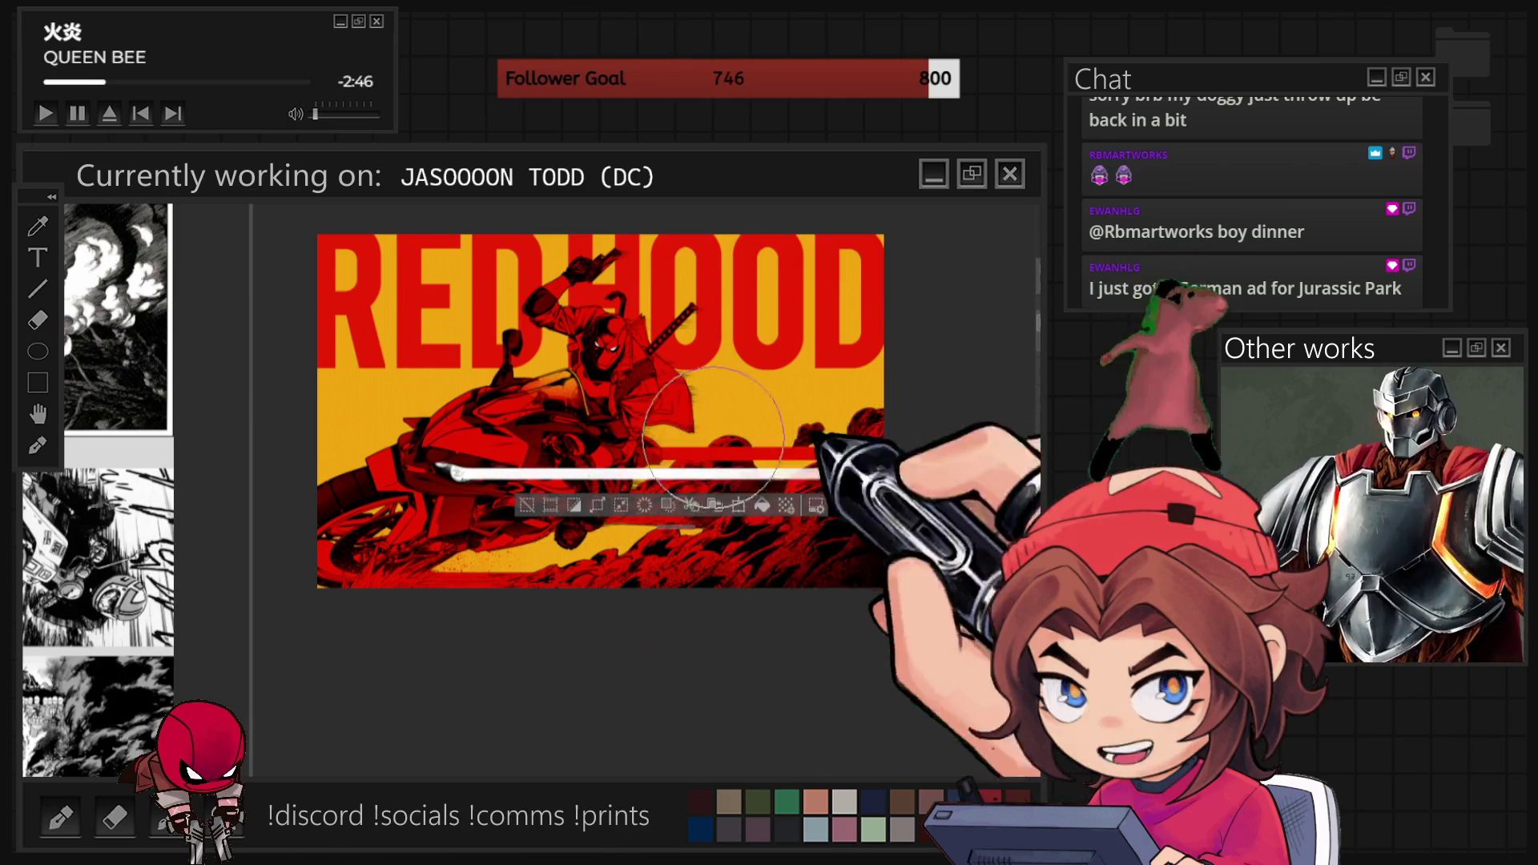
{"action": "scroll", "coordinate": [860, 454], "scroll_direction": "up", "scroll_amount": 3}
{"action": "scroll", "coordinate": [920, 443], "scroll_direction": "down", "scroll_amount": 1}
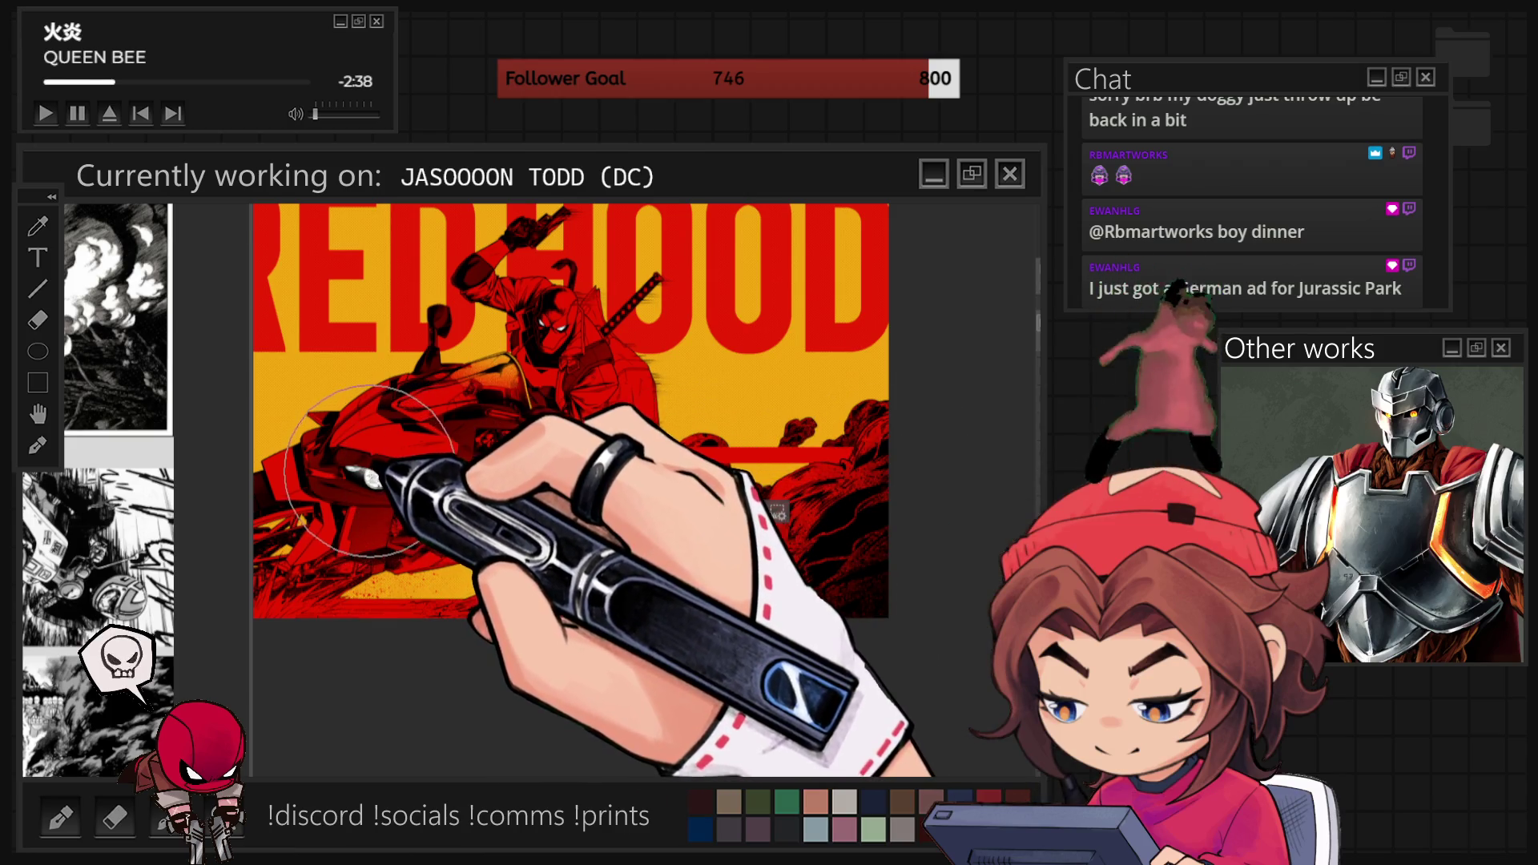
{"action": "left_click_drag", "start_coordinate": [352, 479], "coordinate": [801, 479]}
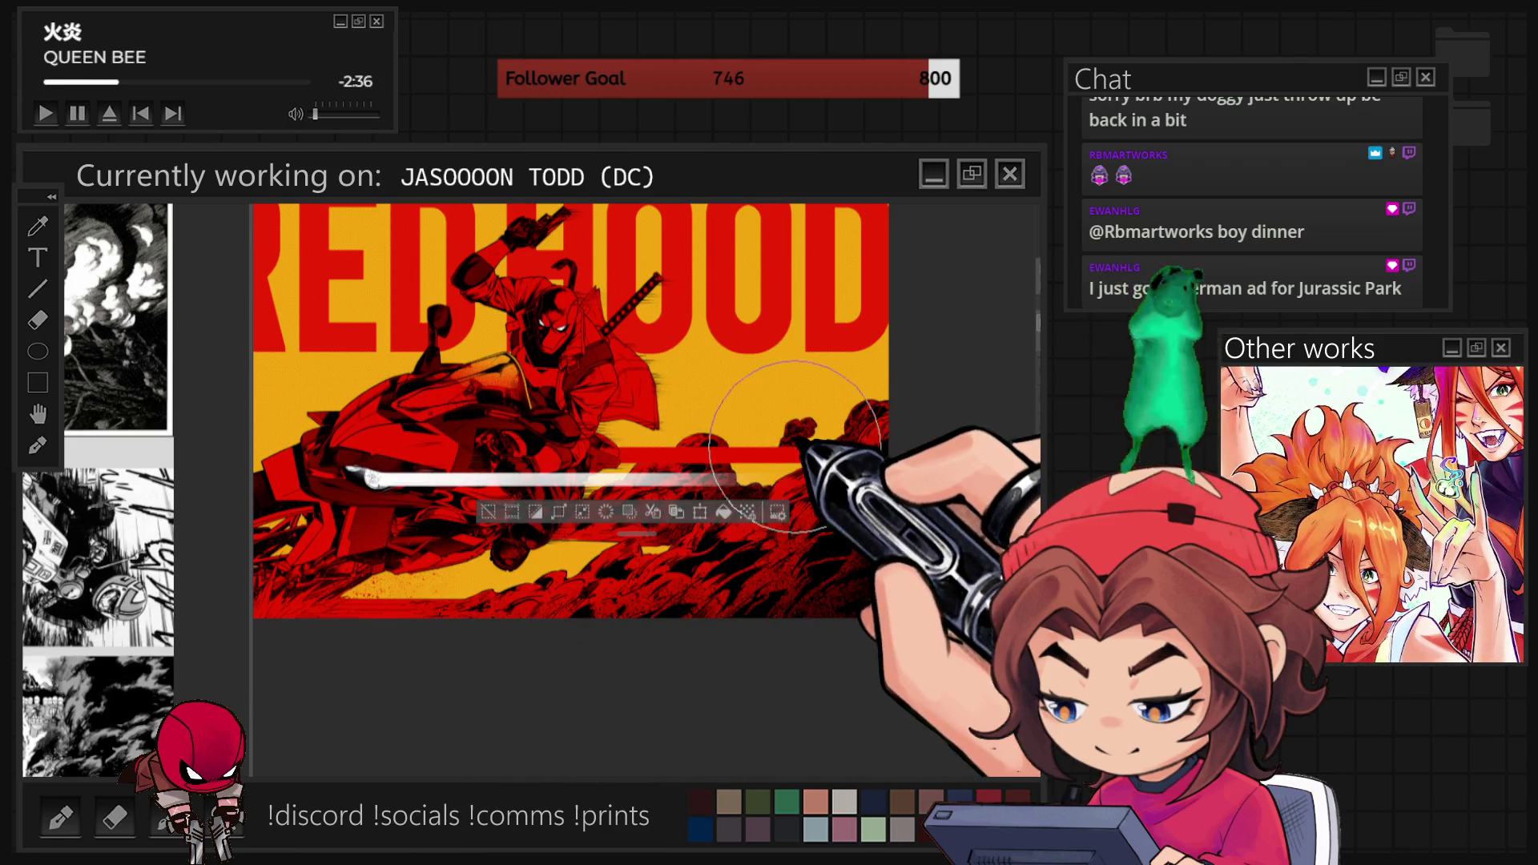
{"action": "left_click", "coordinate": [479, 508]}
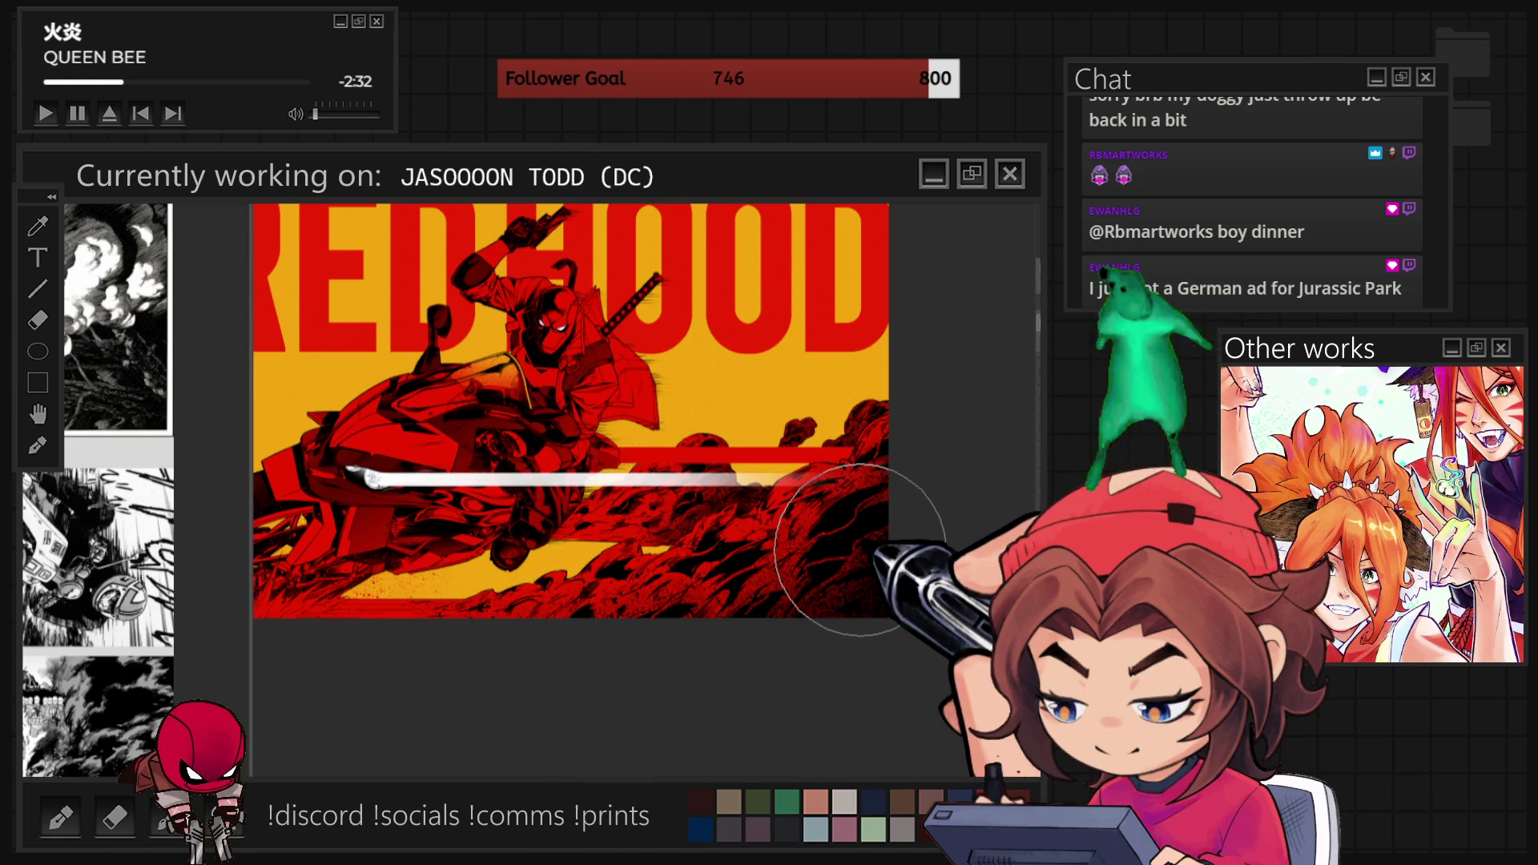
{"action": "key", "text": "ctrl+z"}
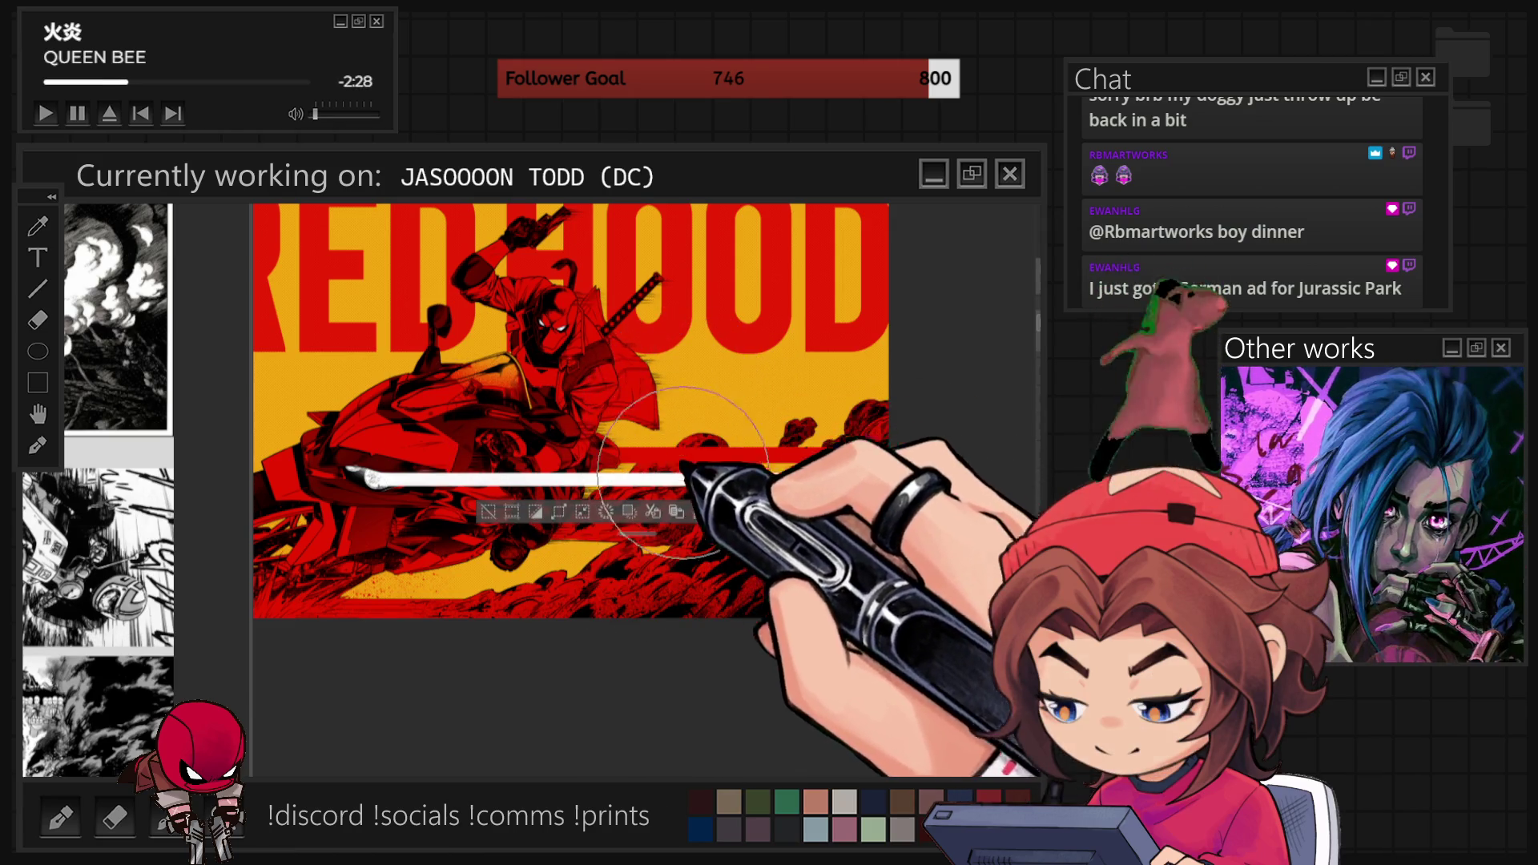
{"action": "scroll", "coordinate": [813, 535], "scroll_direction": "up", "scroll_amount": 2}
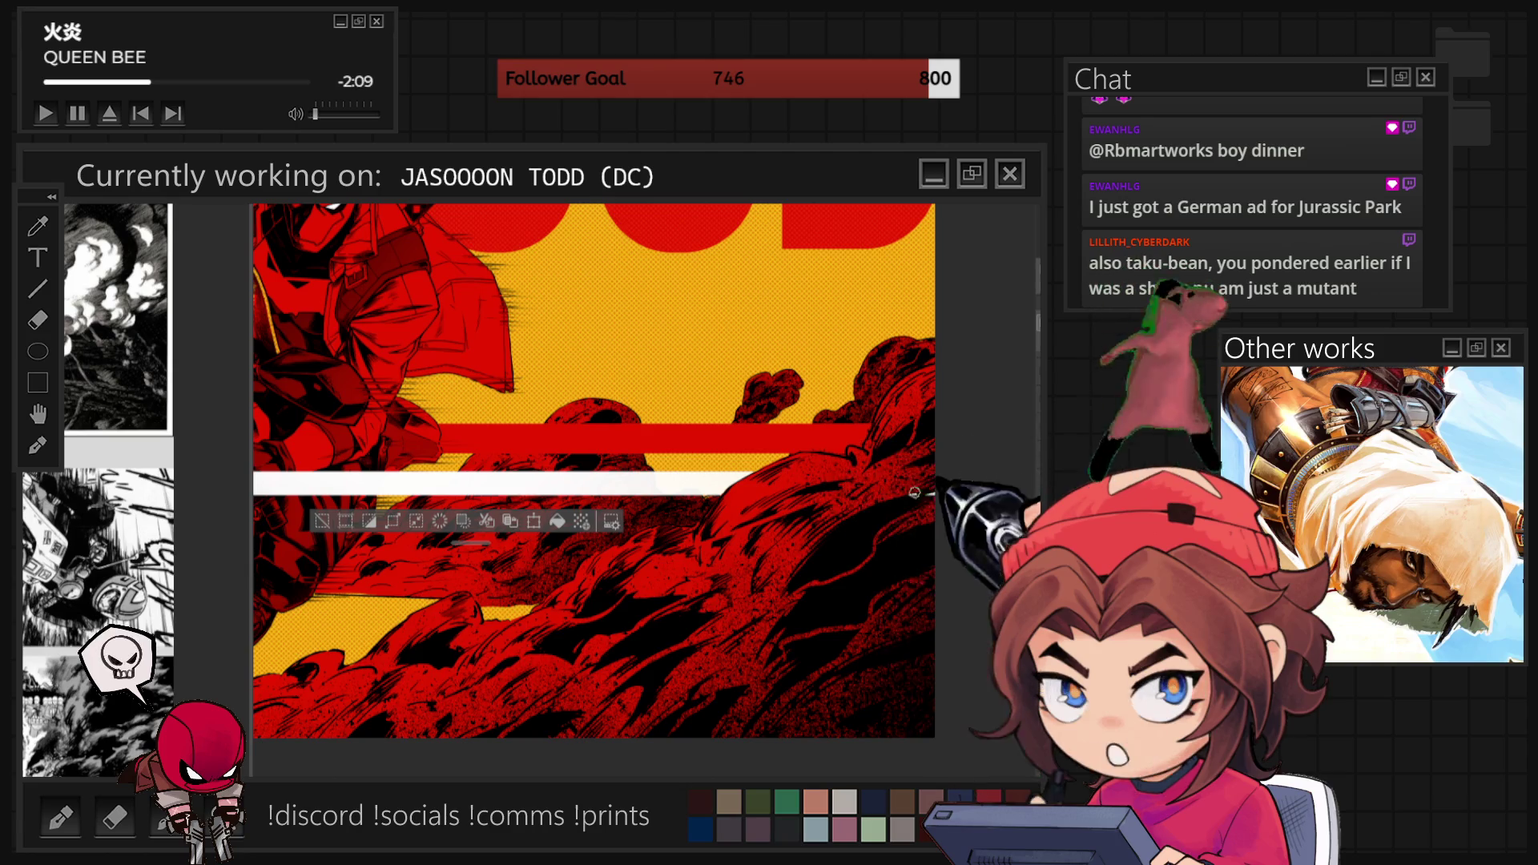
{"action": "scroll", "coordinate": [491, 526], "scroll_direction": "down", "scroll_amount": 5}
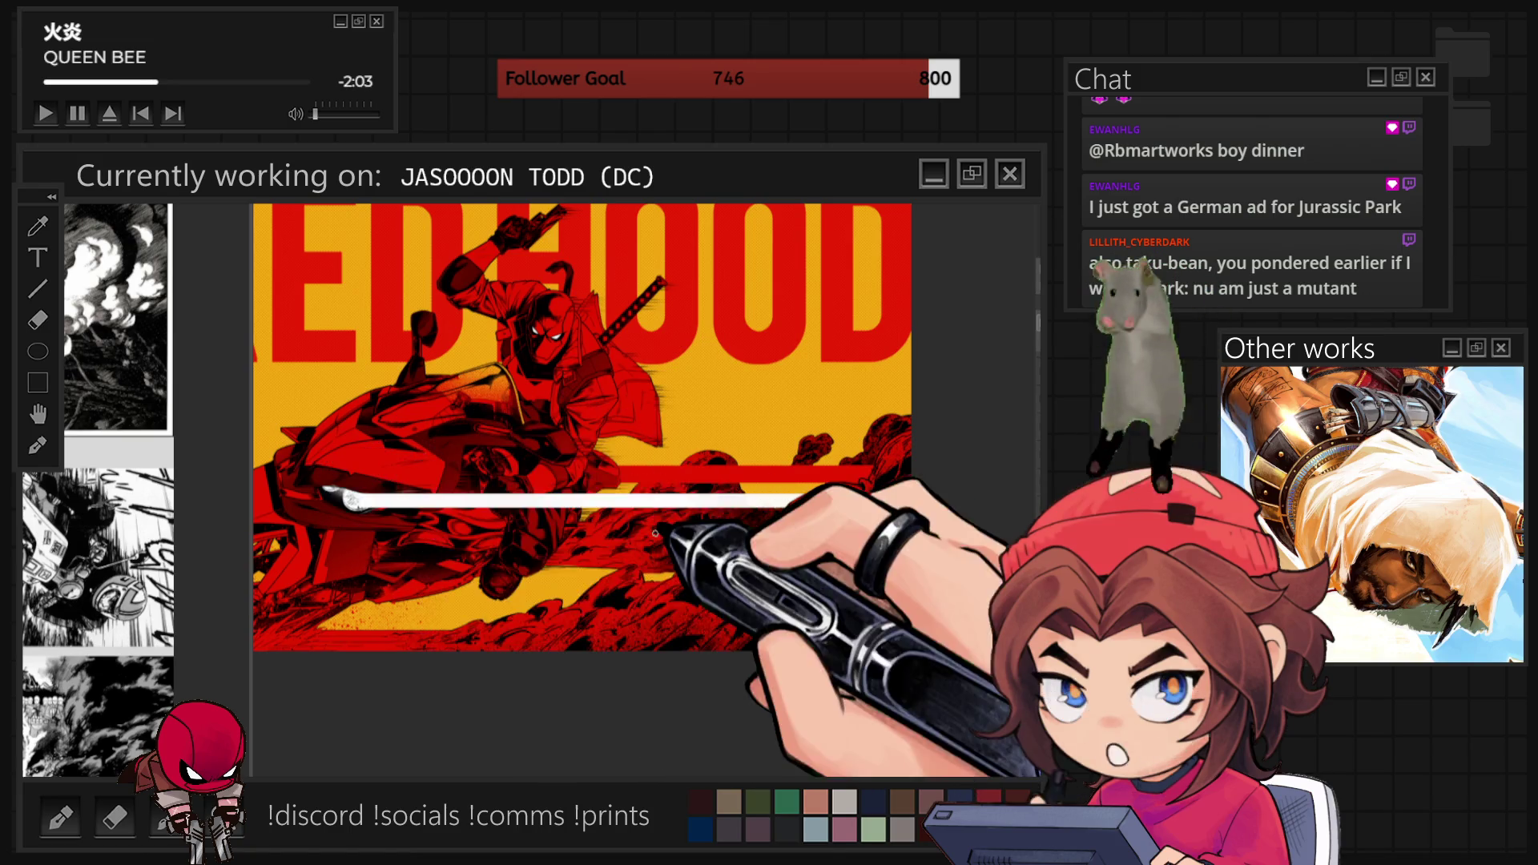
{"action": "scroll", "coordinate": [513, 493], "scroll_direction": "up", "scroll_amount": 5}
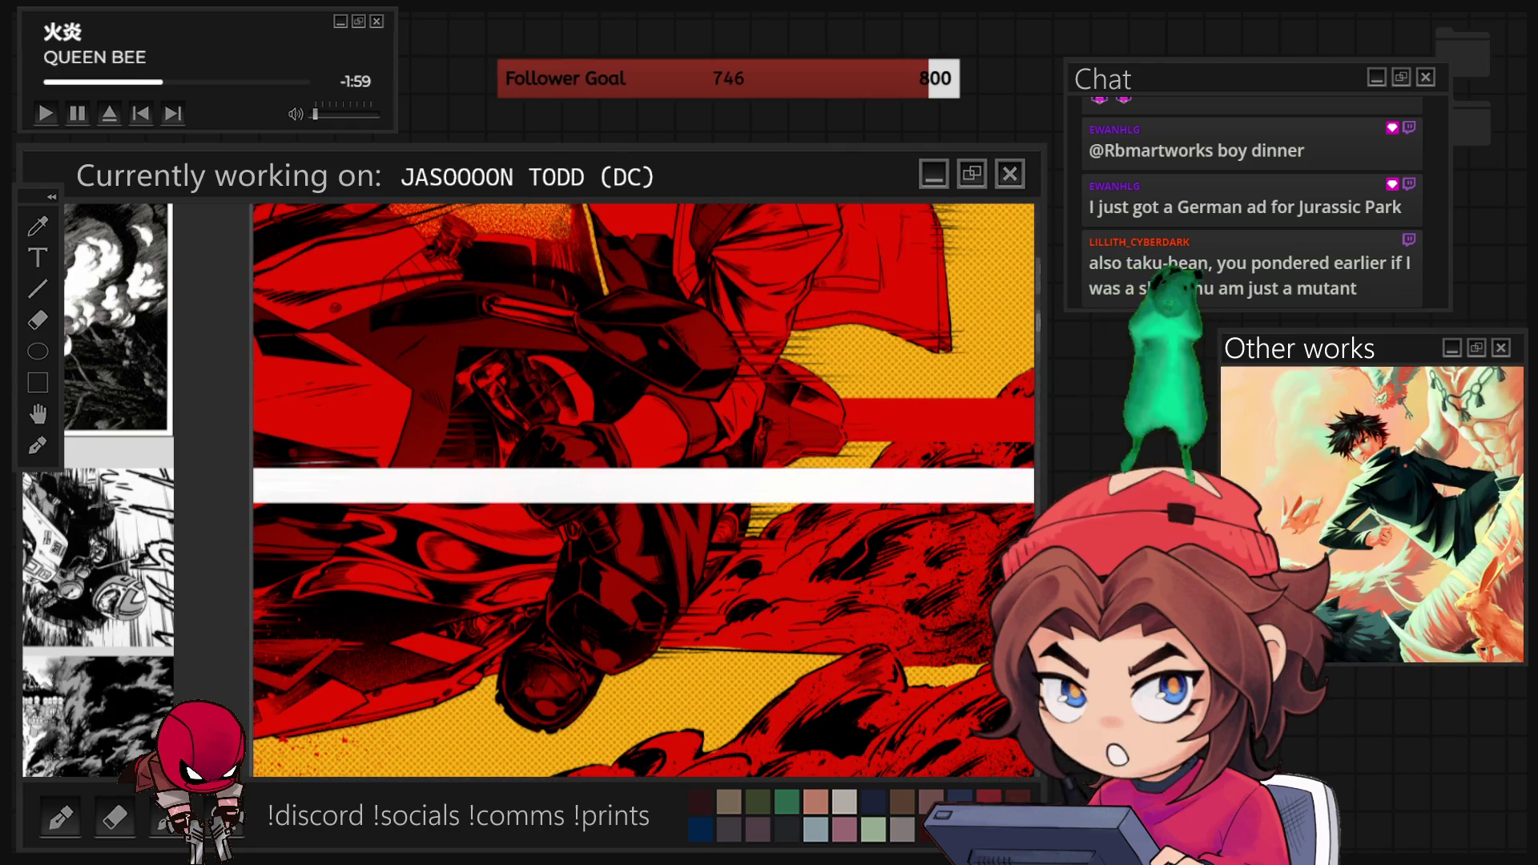
{"action": "scroll", "coordinate": [640, 488], "scroll_direction": "down", "scroll_amount": 5}
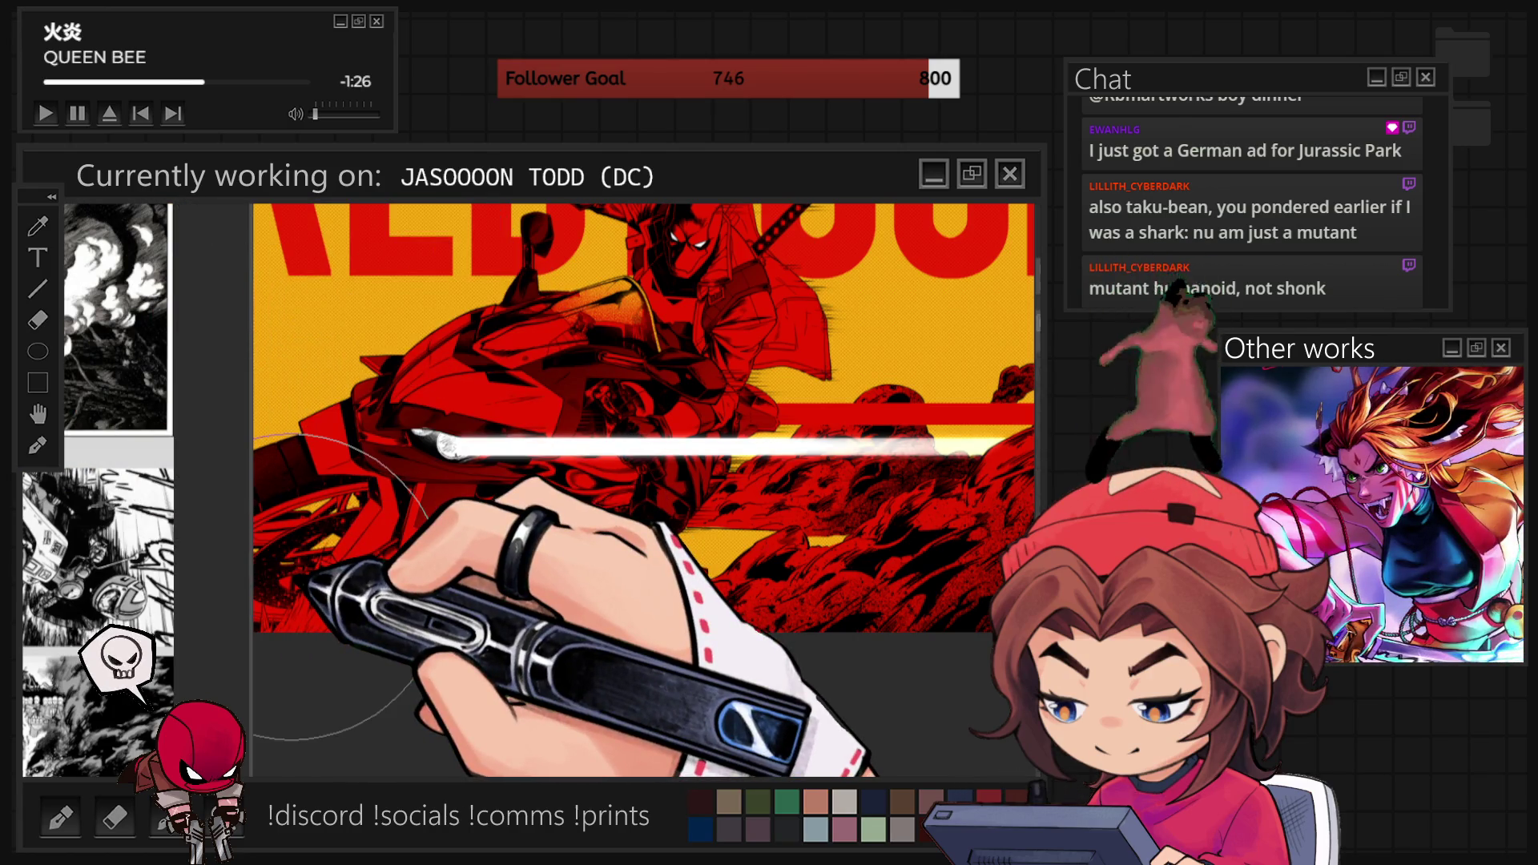
{"action": "scroll", "coordinate": [264, 585], "scroll_direction": "down", "scroll_amount": 2}
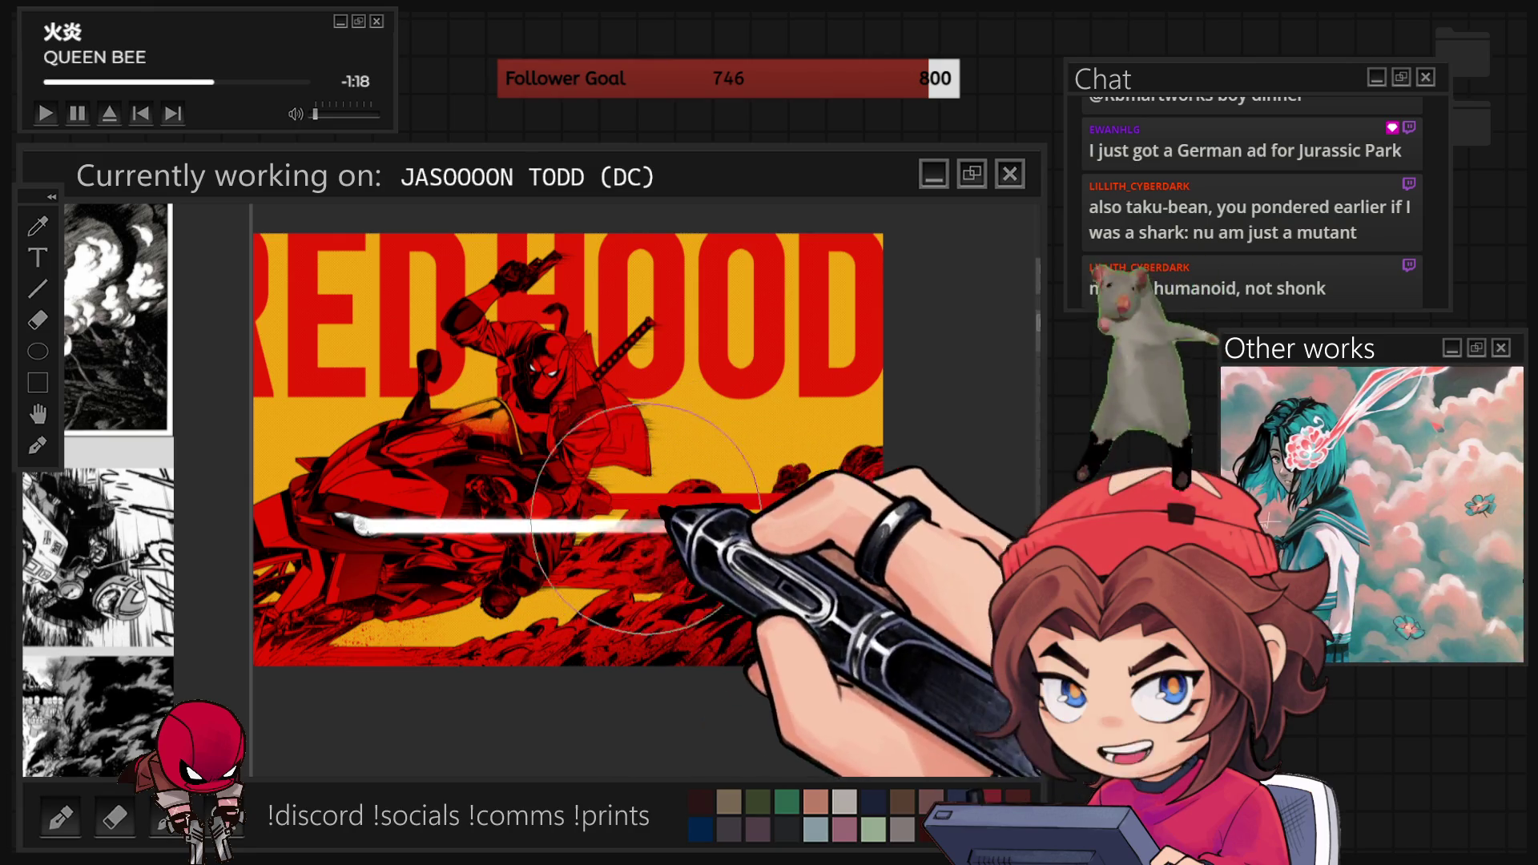
{"action": "scroll", "coordinate": [665, 649], "scroll_direction": "down", "scroll_amount": 1}
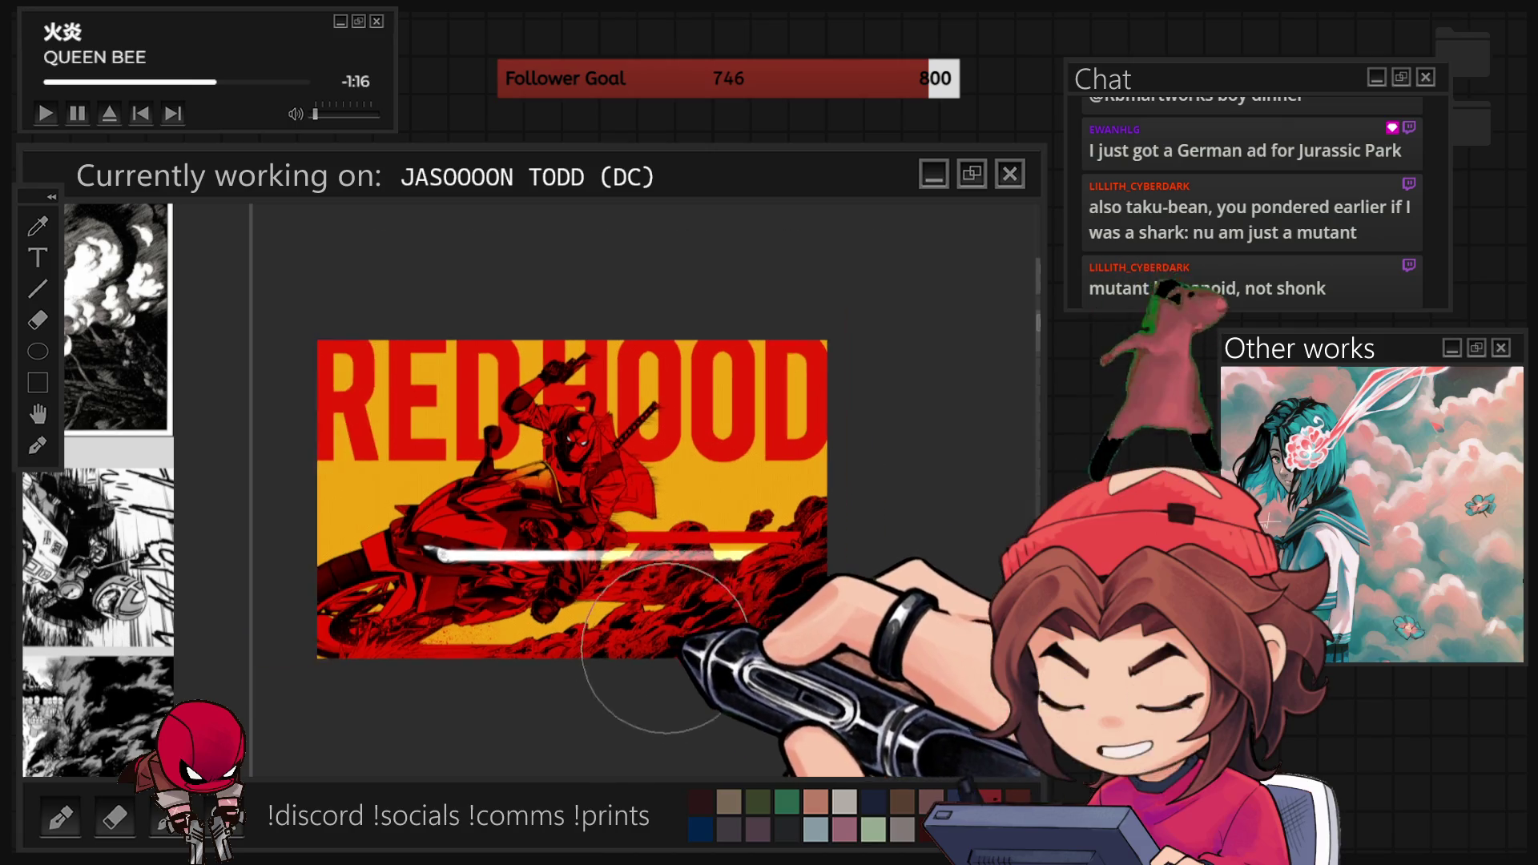
{"action": "scroll", "coordinate": [665, 648], "scroll_direction": "up", "scroll_amount": 3}
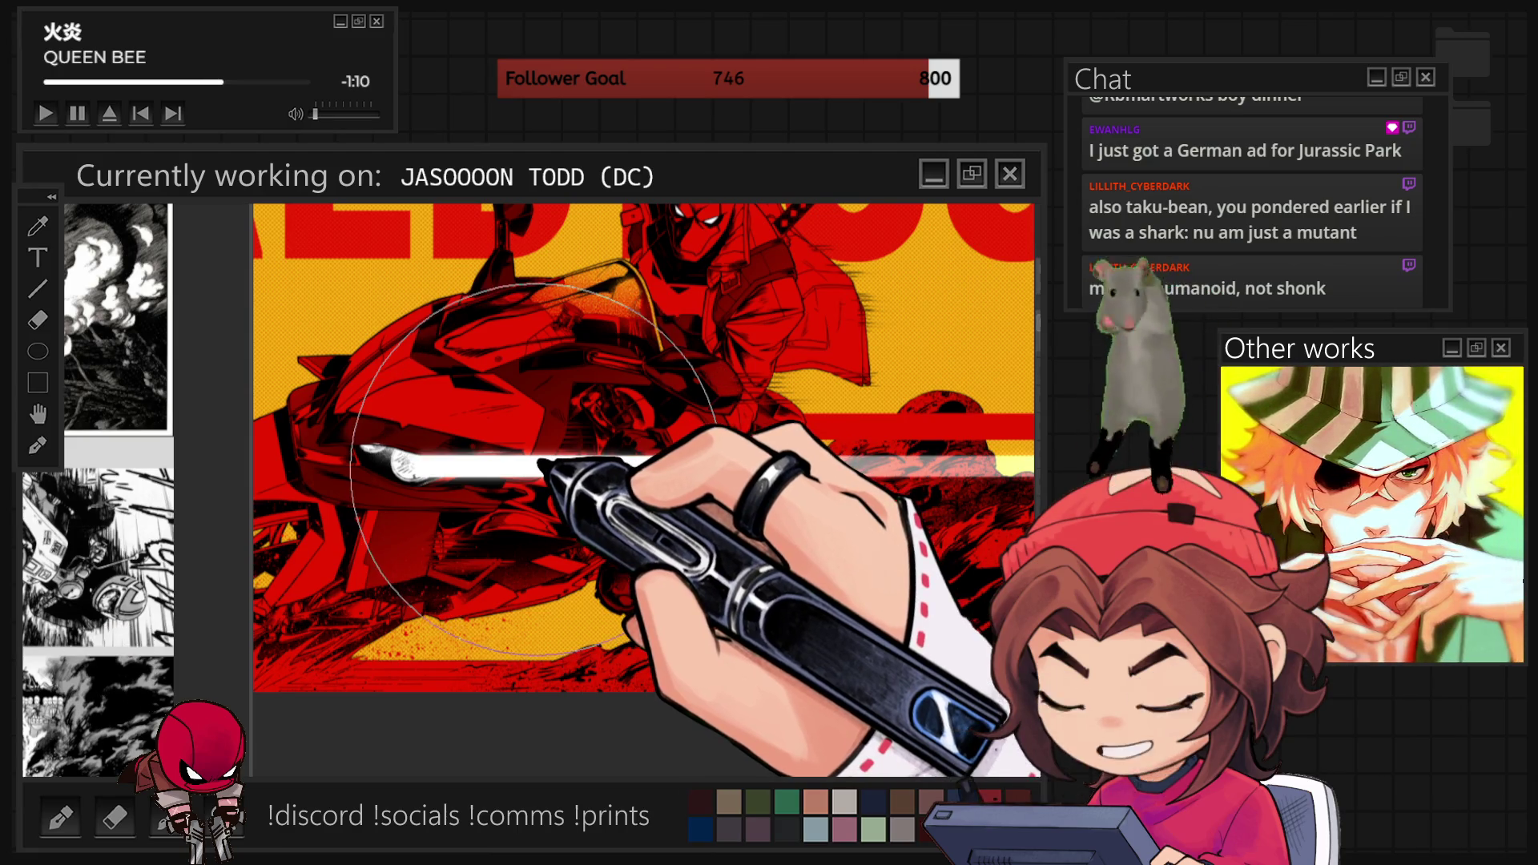
{"action": "scroll", "coordinate": [400, 433], "scroll_direction": "down", "scroll_amount": 3}
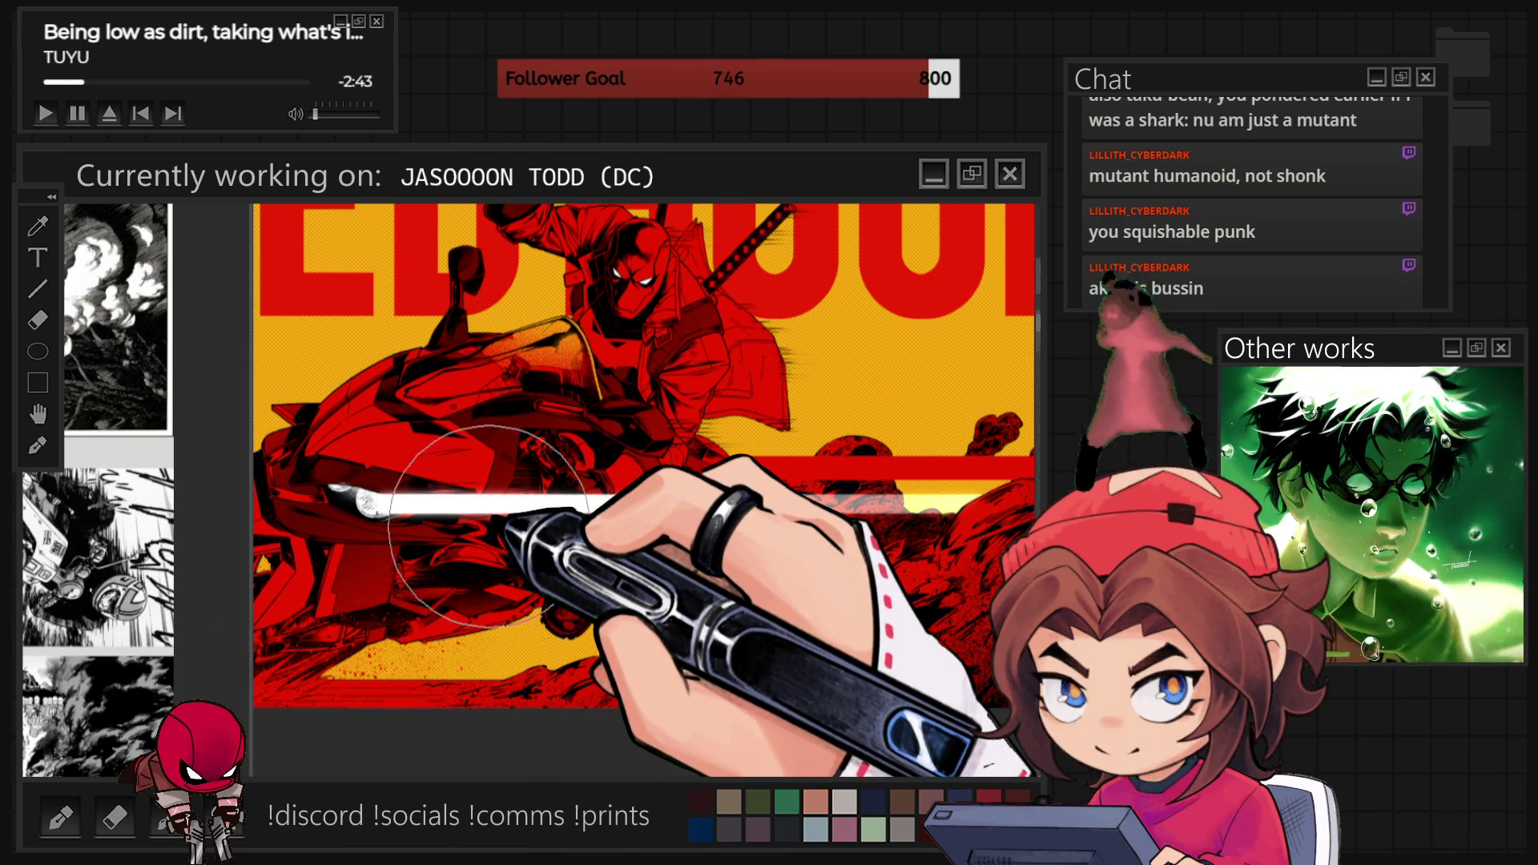
{"action": "key", "text": "["}
{"action": "key", "text": "["}
{"action": "key", "text": "["}
Paint a long horizontal white stroke across the headlight where the yellow beam begins.
{"action": "left_click_drag", "start_coordinate": [392, 503], "coordinate": [1002, 503]}
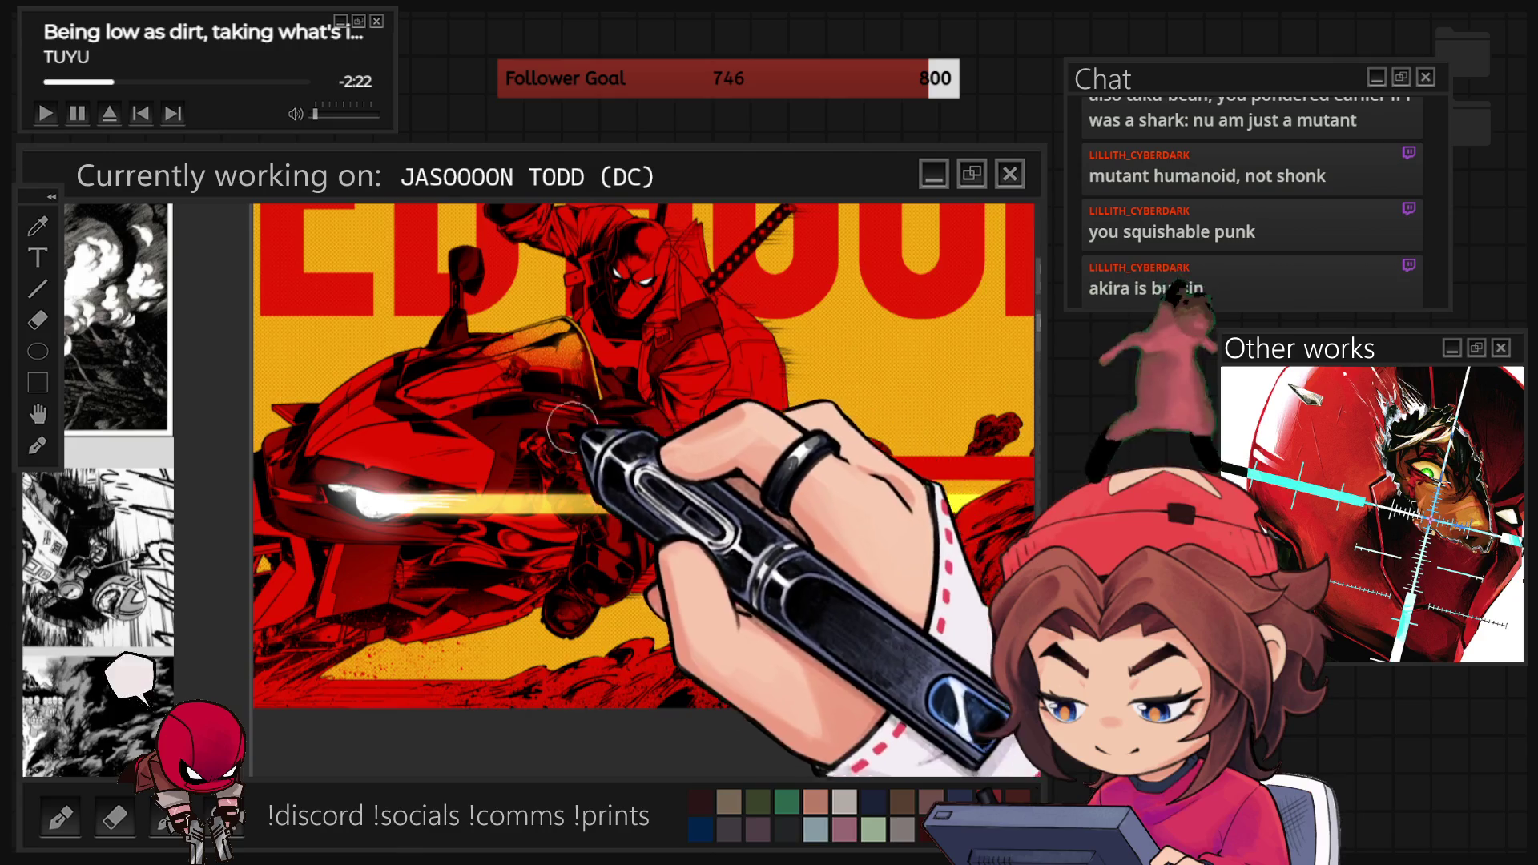
{"action": "scroll", "coordinate": [425, 485], "scroll_direction": "down", "scroll_amount": 2}
{"action": "scroll", "coordinate": [633, 481], "scroll_direction": "up", "scroll_amount": 1}
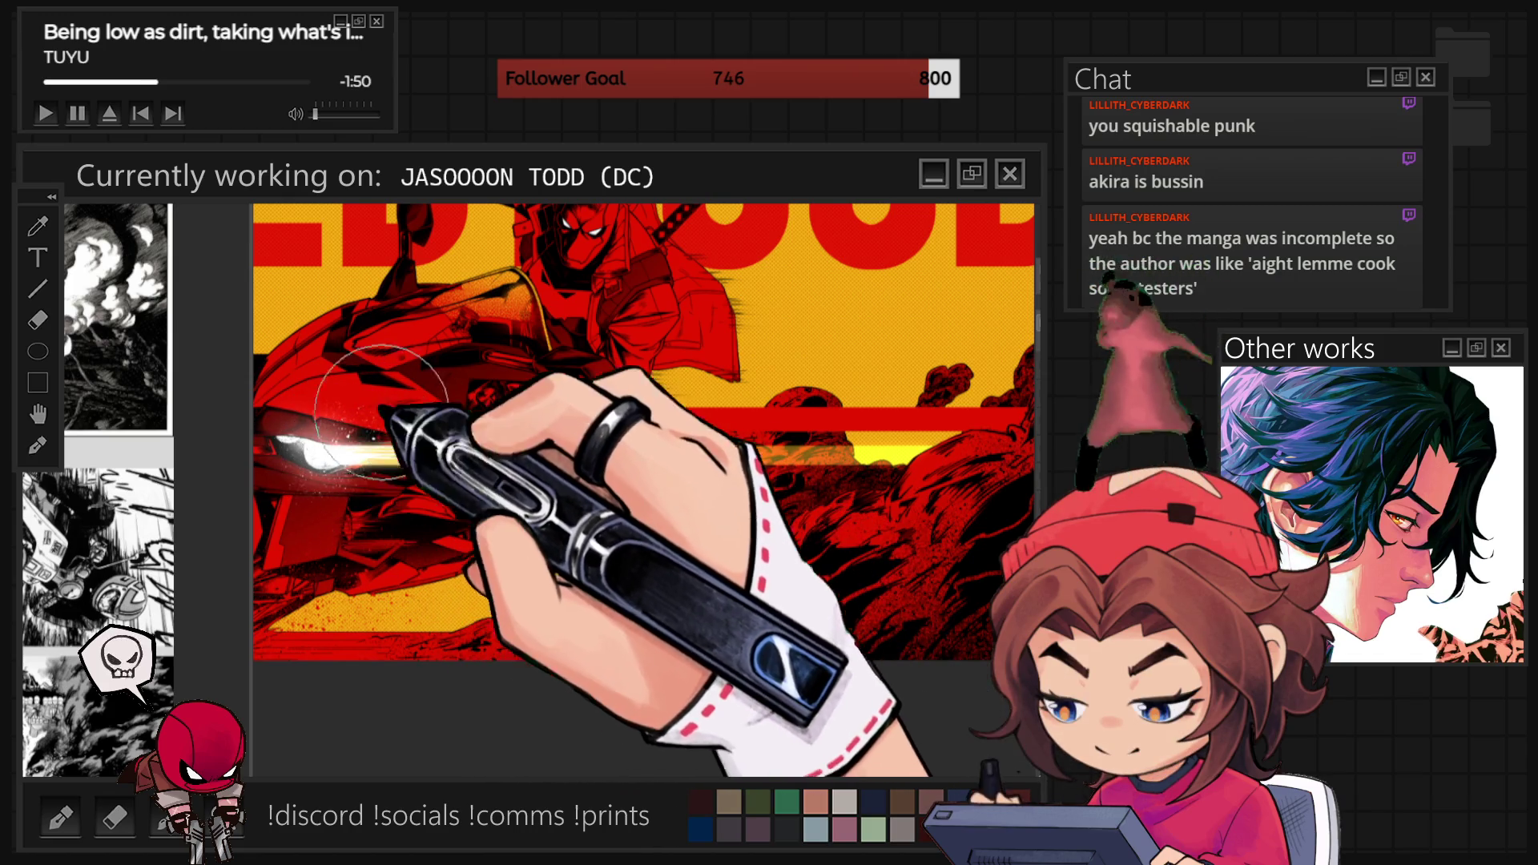
{"action": "scroll", "coordinate": [380, 410], "scroll_direction": "down", "scroll_amount": 3}
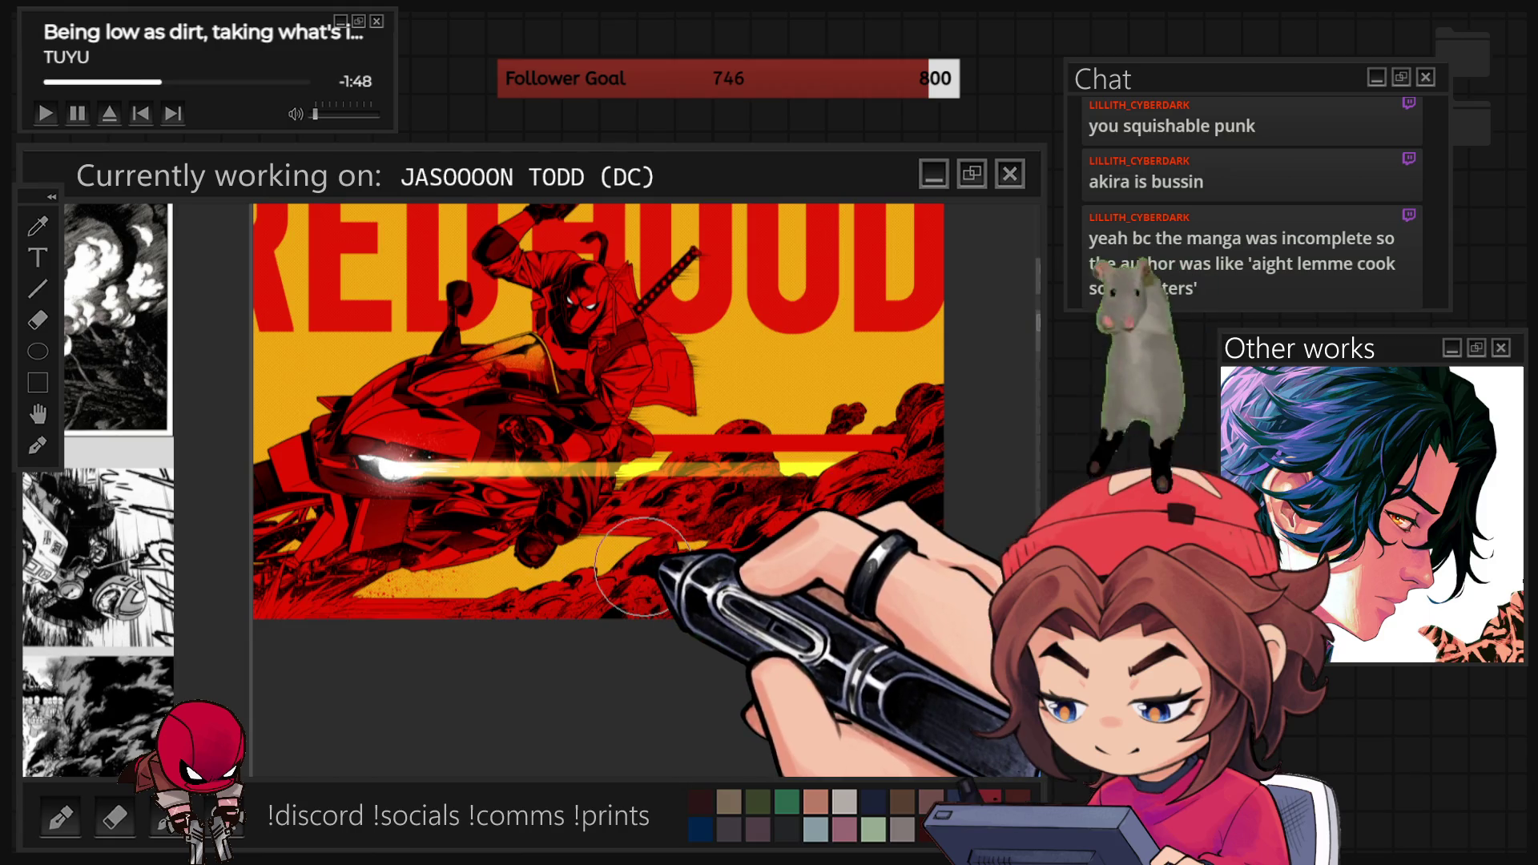
Shrink the brush to about half size and dab fine white specks around the headlight.
{"action": "scroll", "coordinate": [641, 567], "scroll_direction": "up", "scroll_amount": 5}
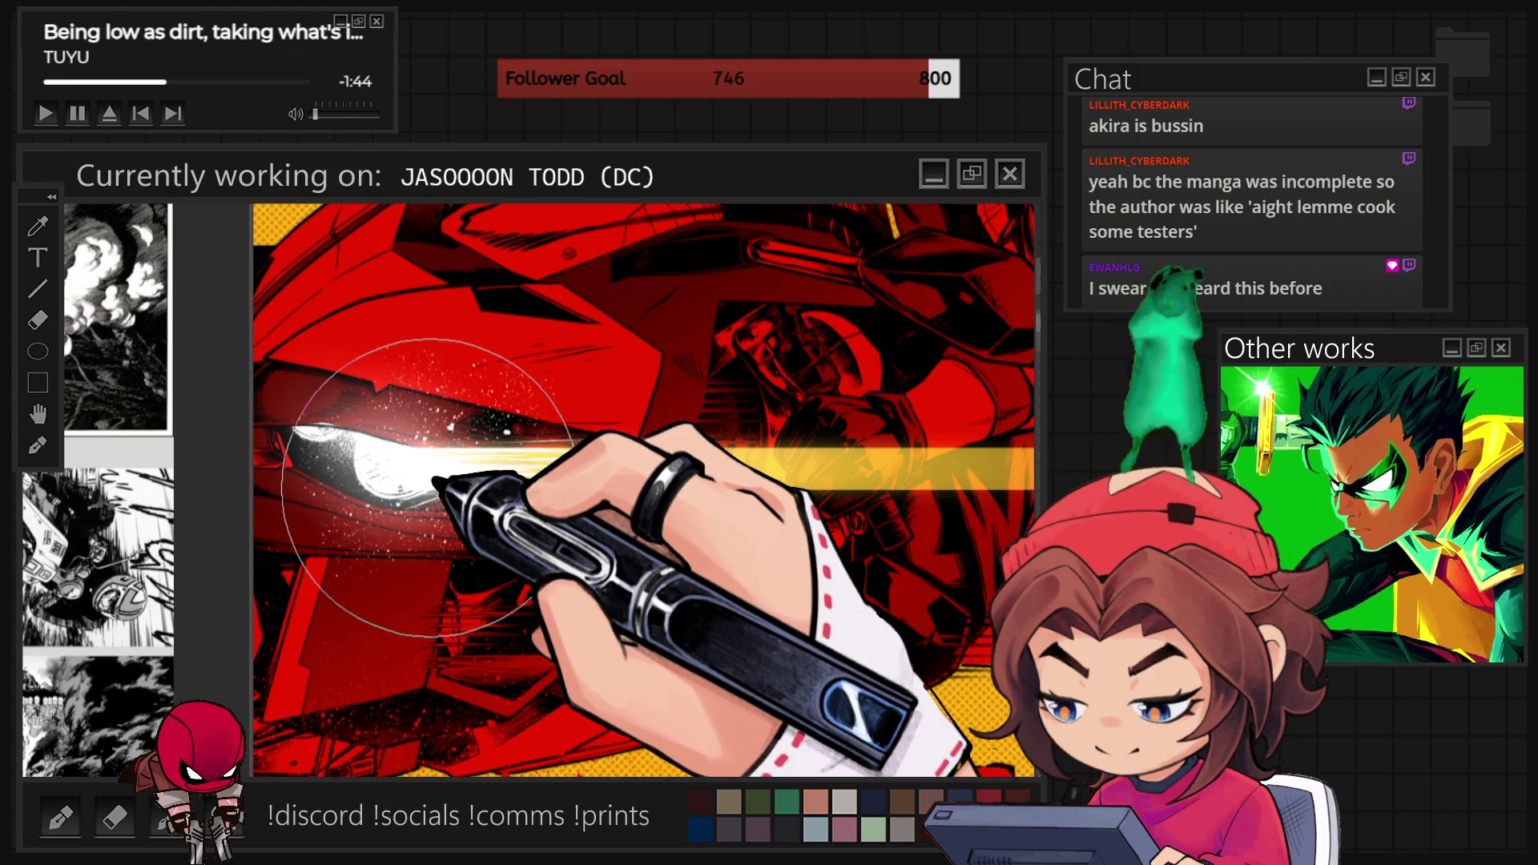
{"action": "scroll", "coordinate": [645, 601], "scroll_direction": "down", "scroll_amount": 2}
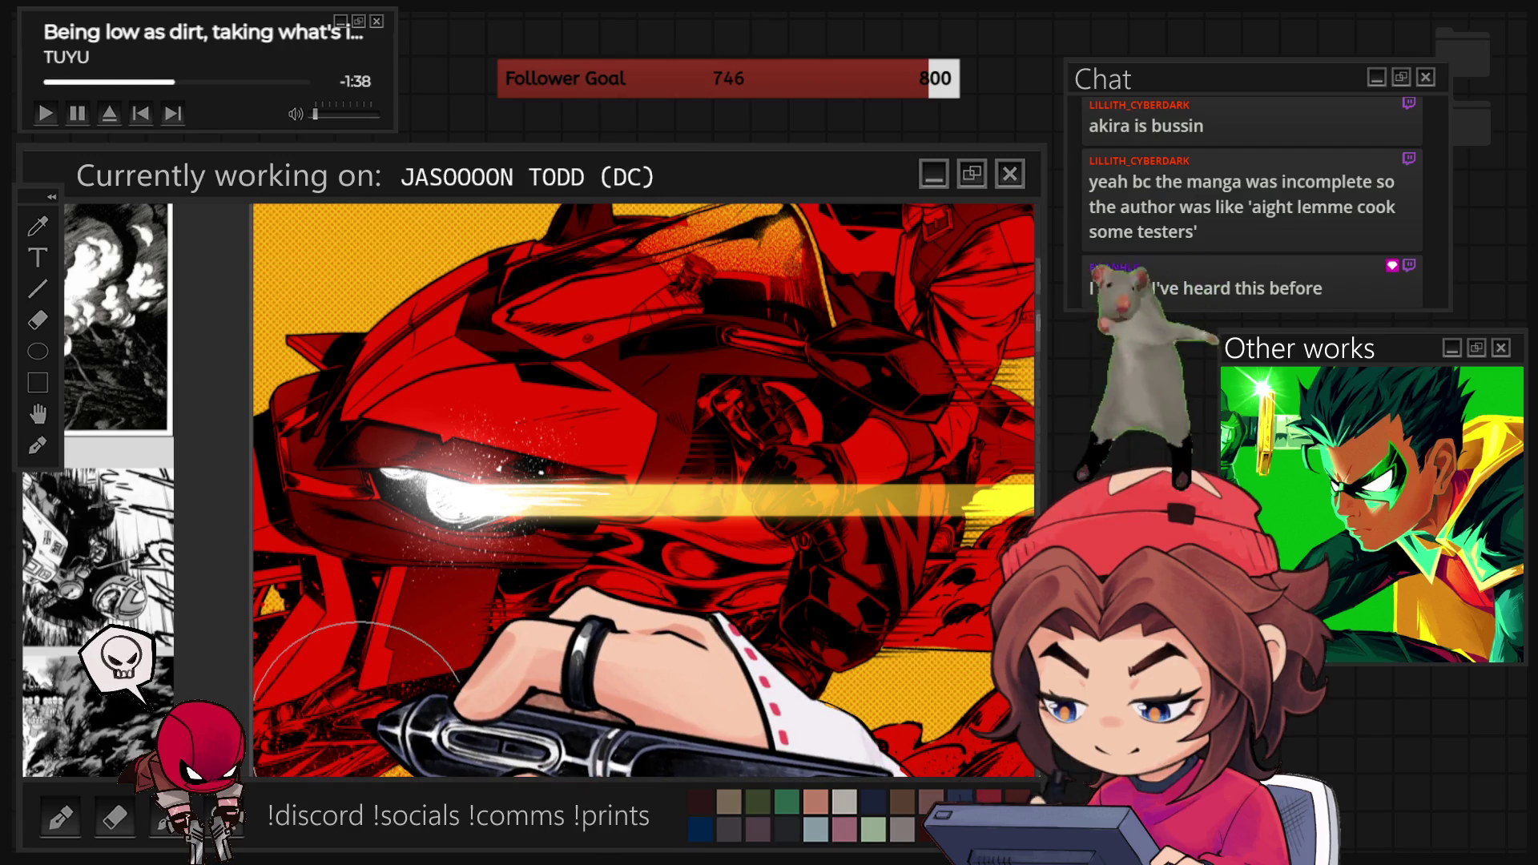
{"action": "key", "text": "bracketright"}
{"action": "key", "text": "bracketright"}
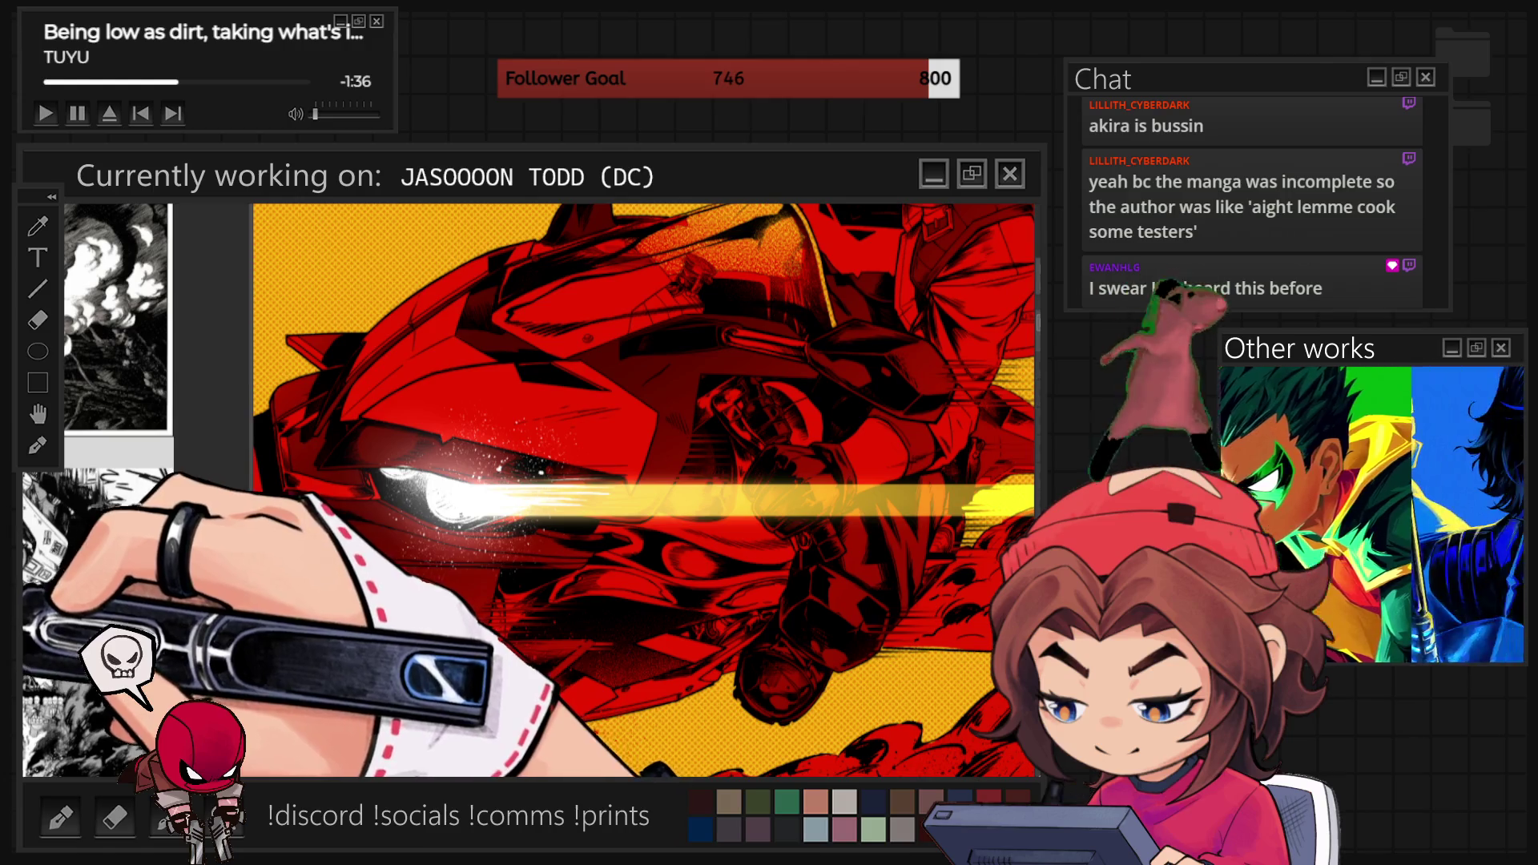
{"action": "key", "text": "bracketleft"}
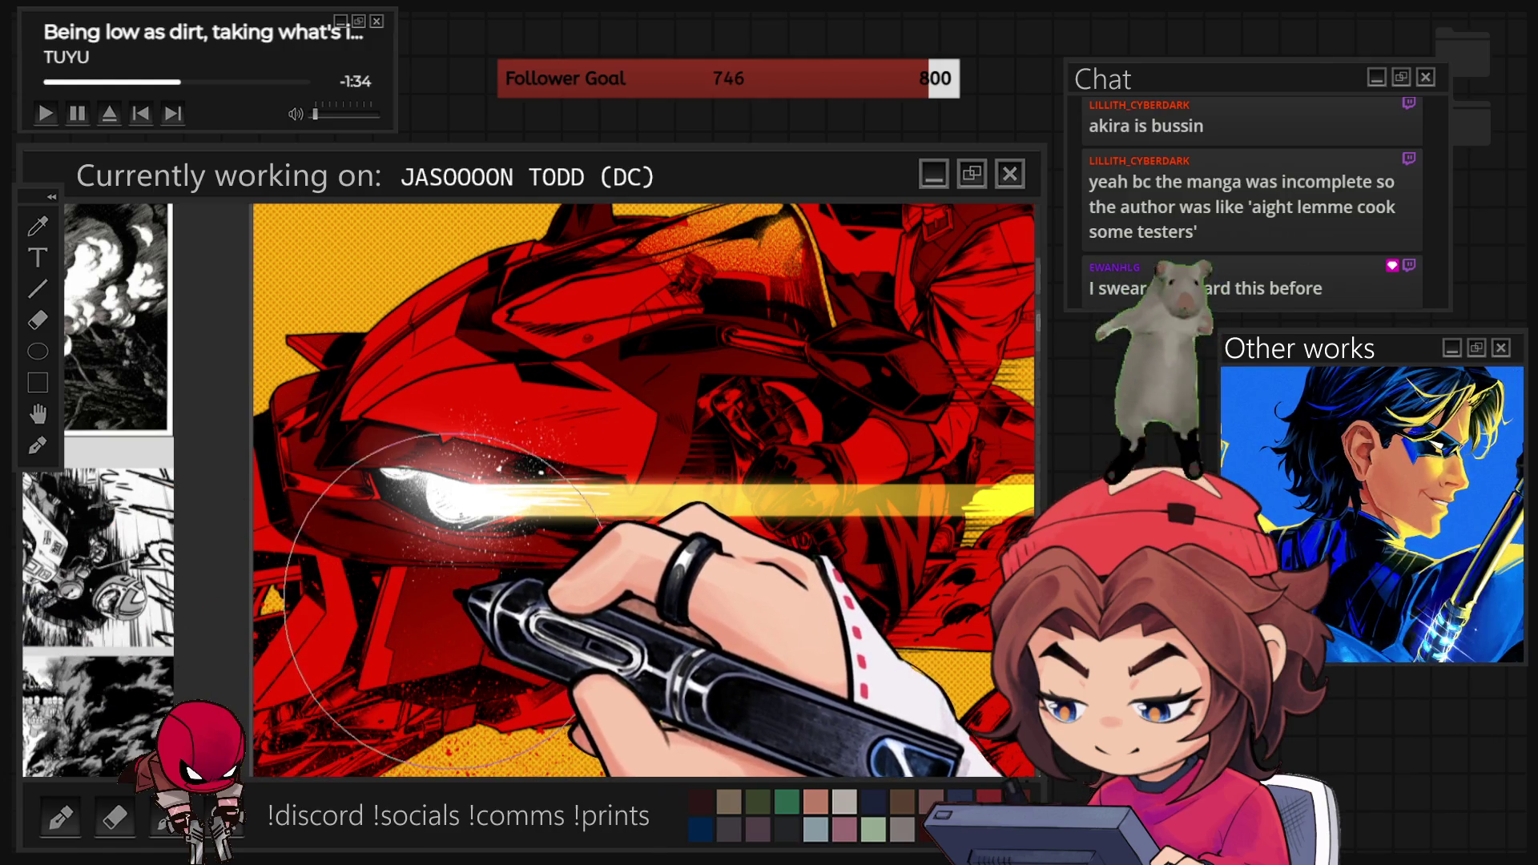
{"action": "key", "text": "bracketleft"}
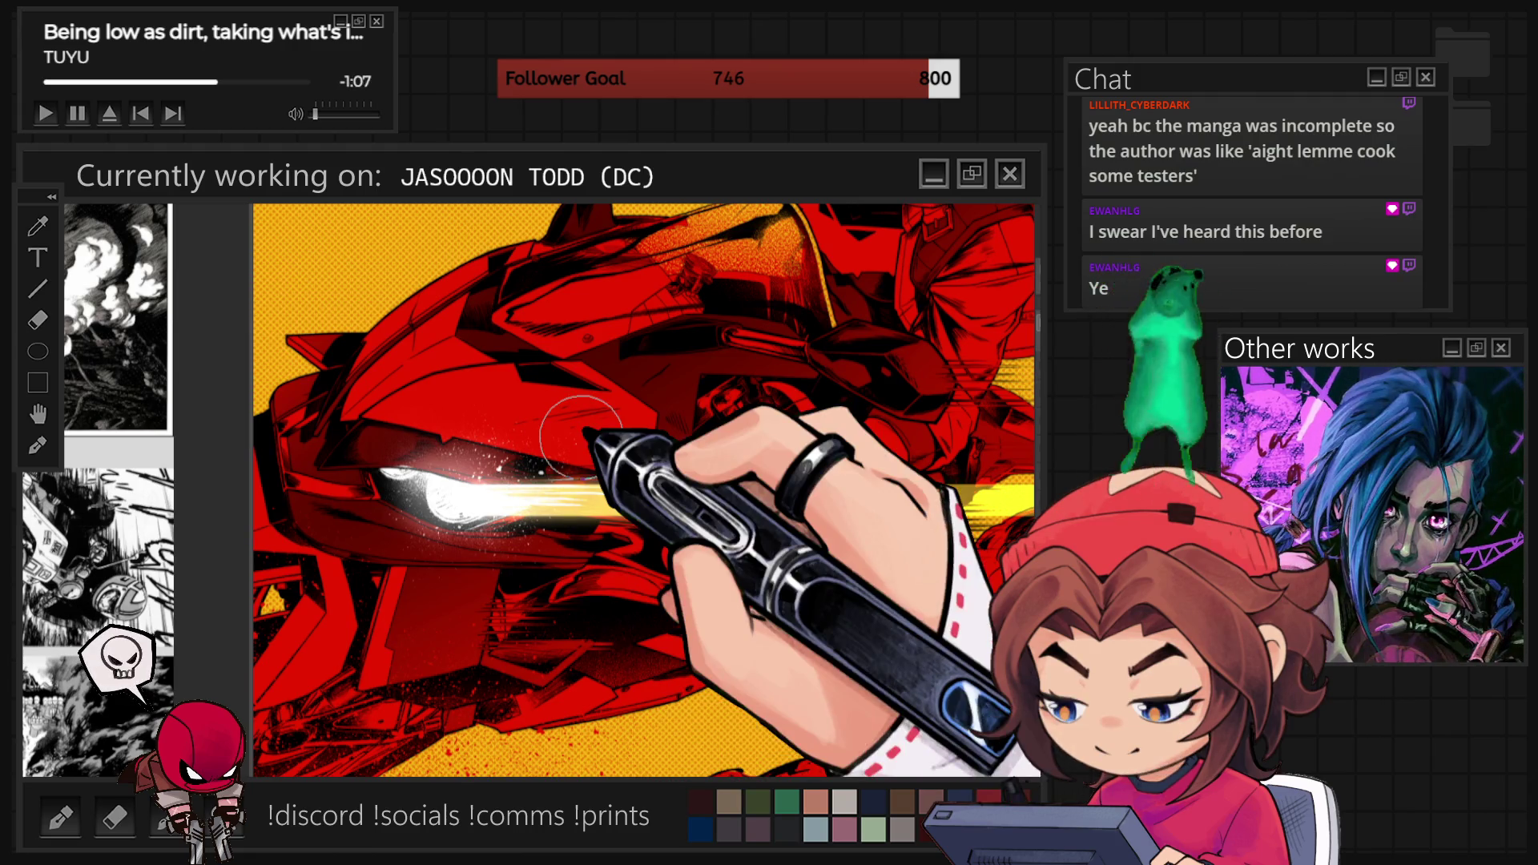
{"action": "scroll", "coordinate": [552, 480], "scroll_direction": "down", "scroll_amount": 3}
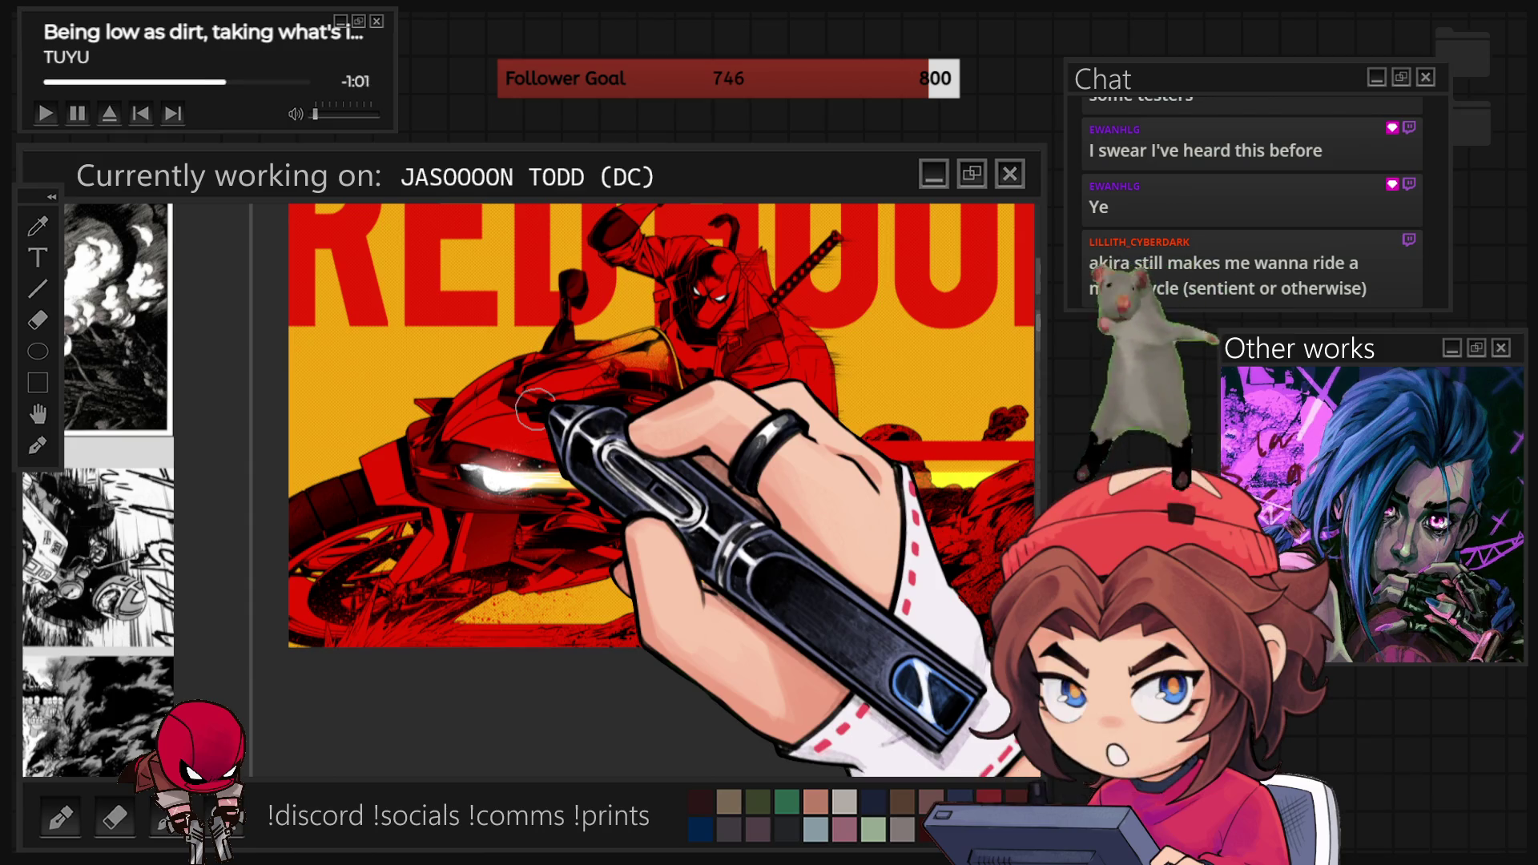
{"action": "scroll", "coordinate": [496, 561], "scroll_direction": "up", "scroll_amount": 3}
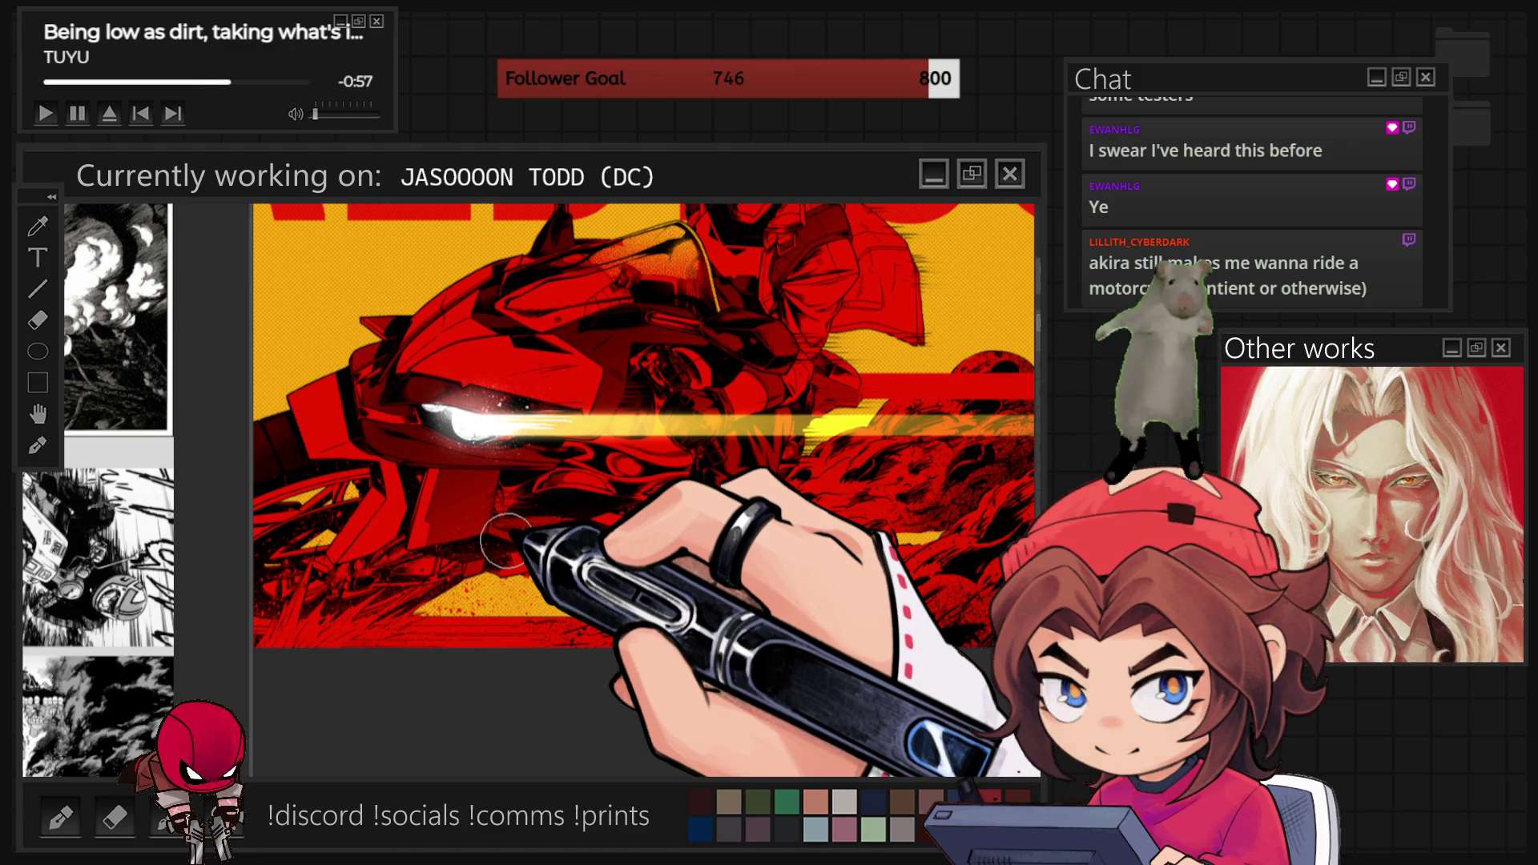
{"action": "scroll", "coordinate": [492, 617], "scroll_direction": "down", "scroll_amount": 3}
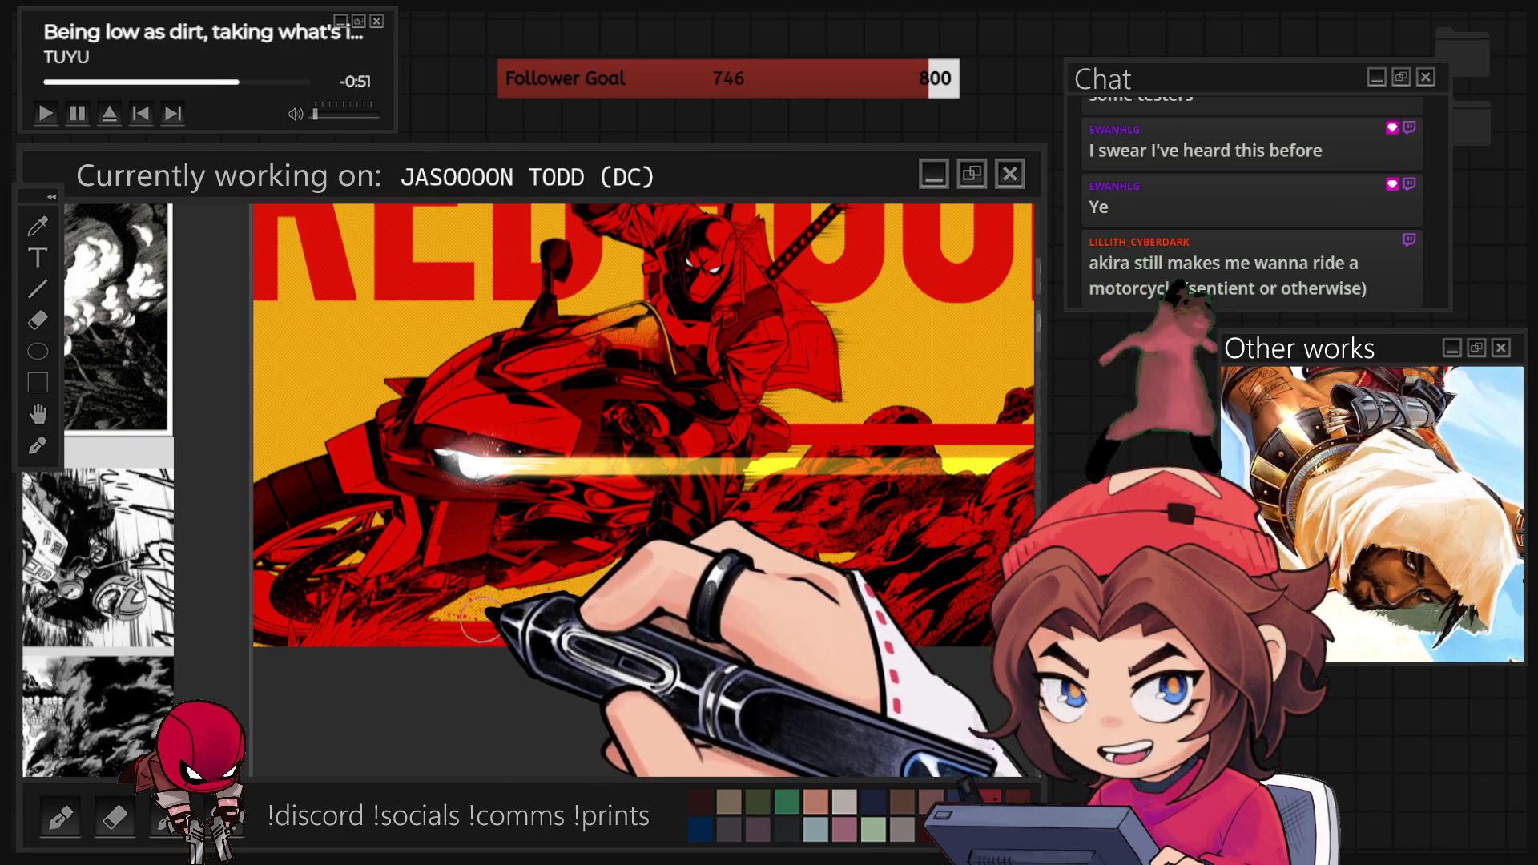
{"action": "scroll", "coordinate": [526, 613], "scroll_direction": "up", "scroll_amount": 3}
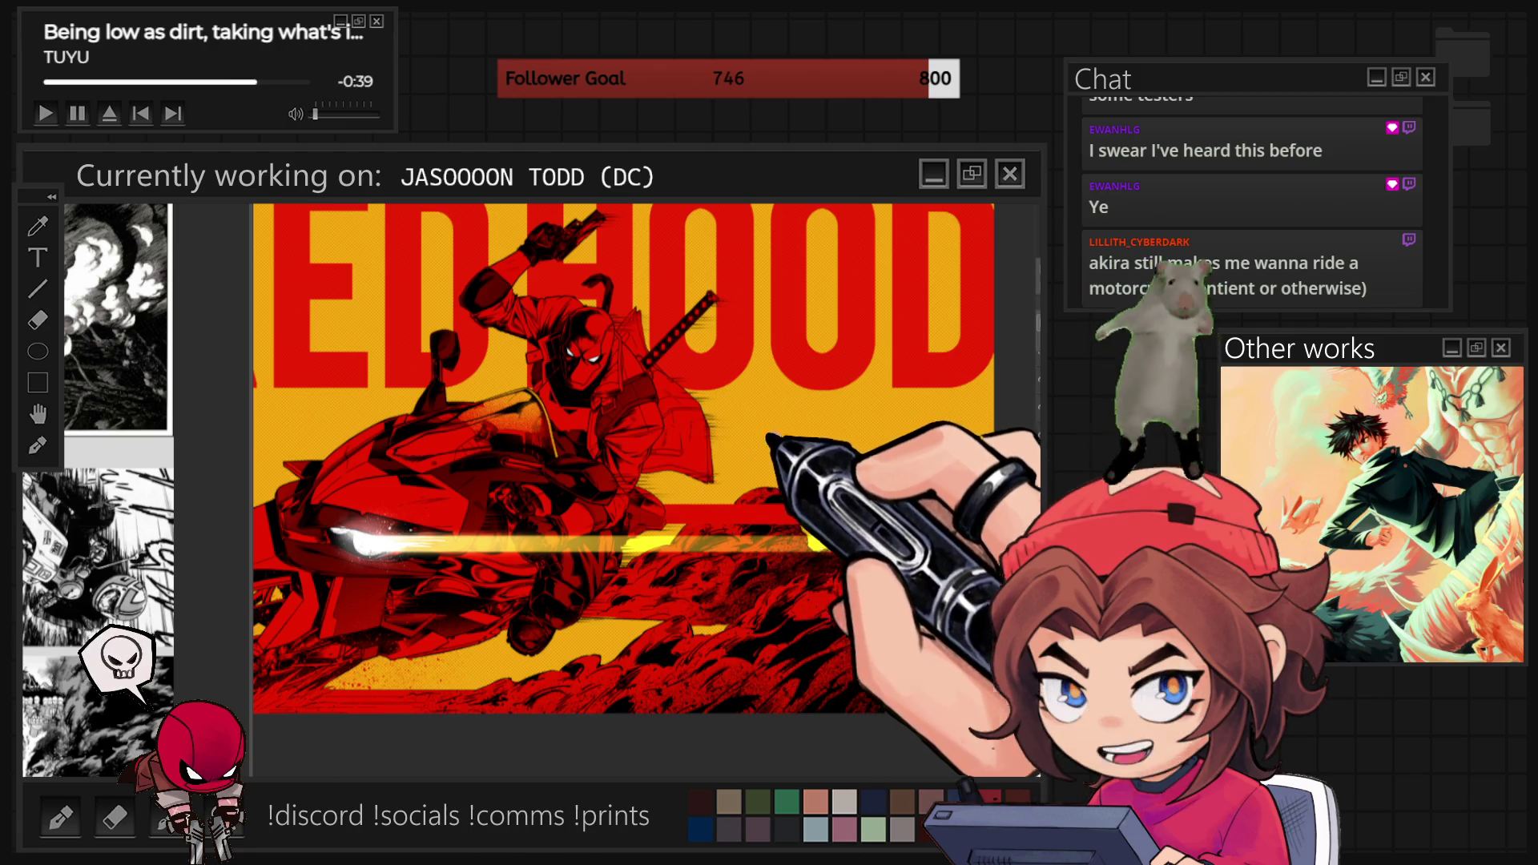
Draw a straight red horizontal line along the band above the headlight streak, checking it beside HOOD.
{"action": "key", "text": "ctrl+plus"}
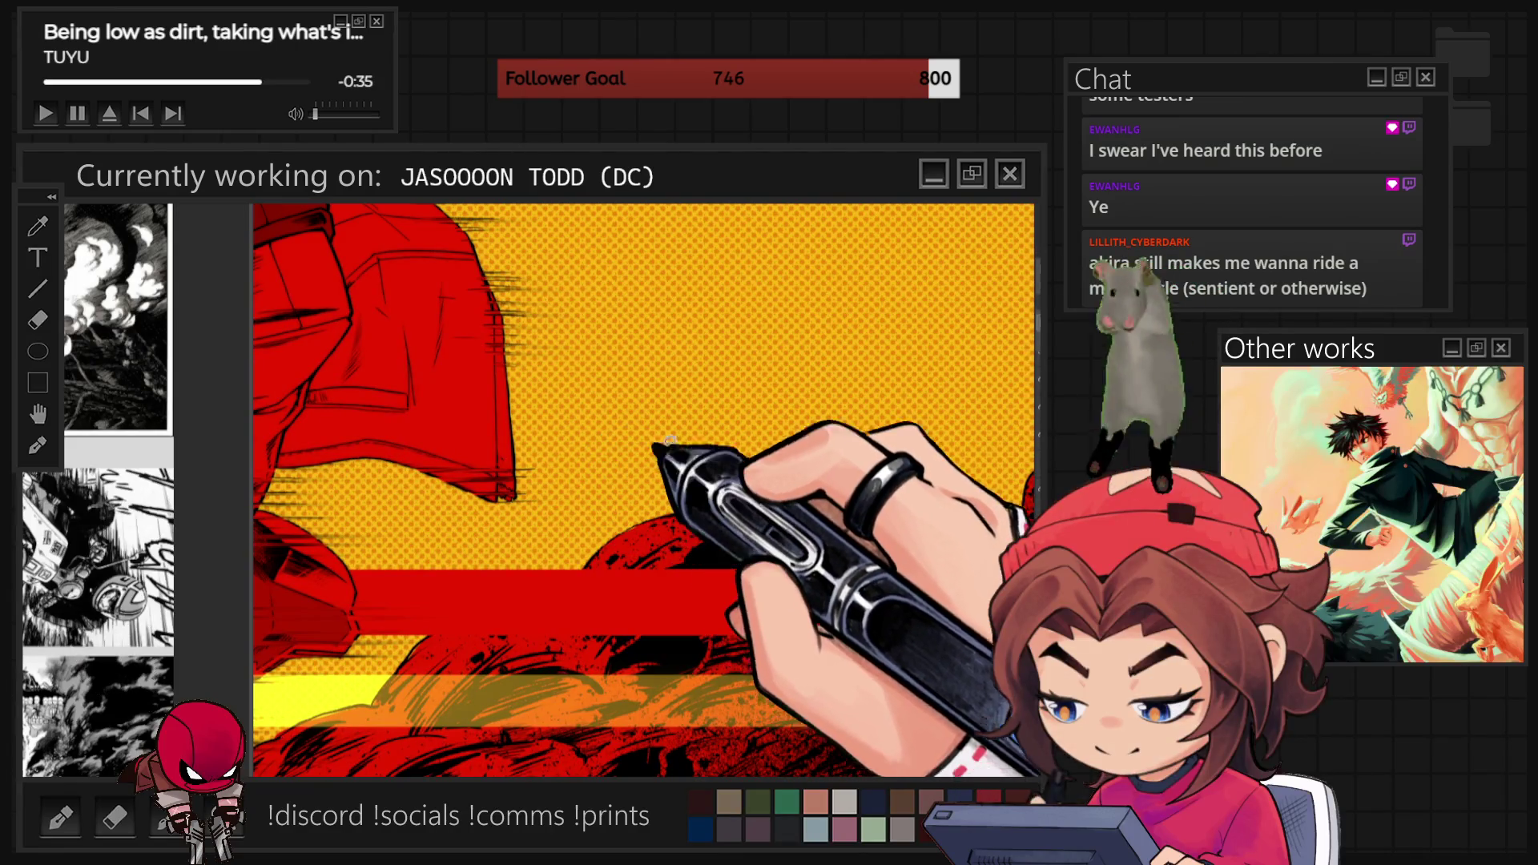
{"action": "key", "text": "ctrl+minus"}
{"action": "key", "text": "ctrl+minus"}
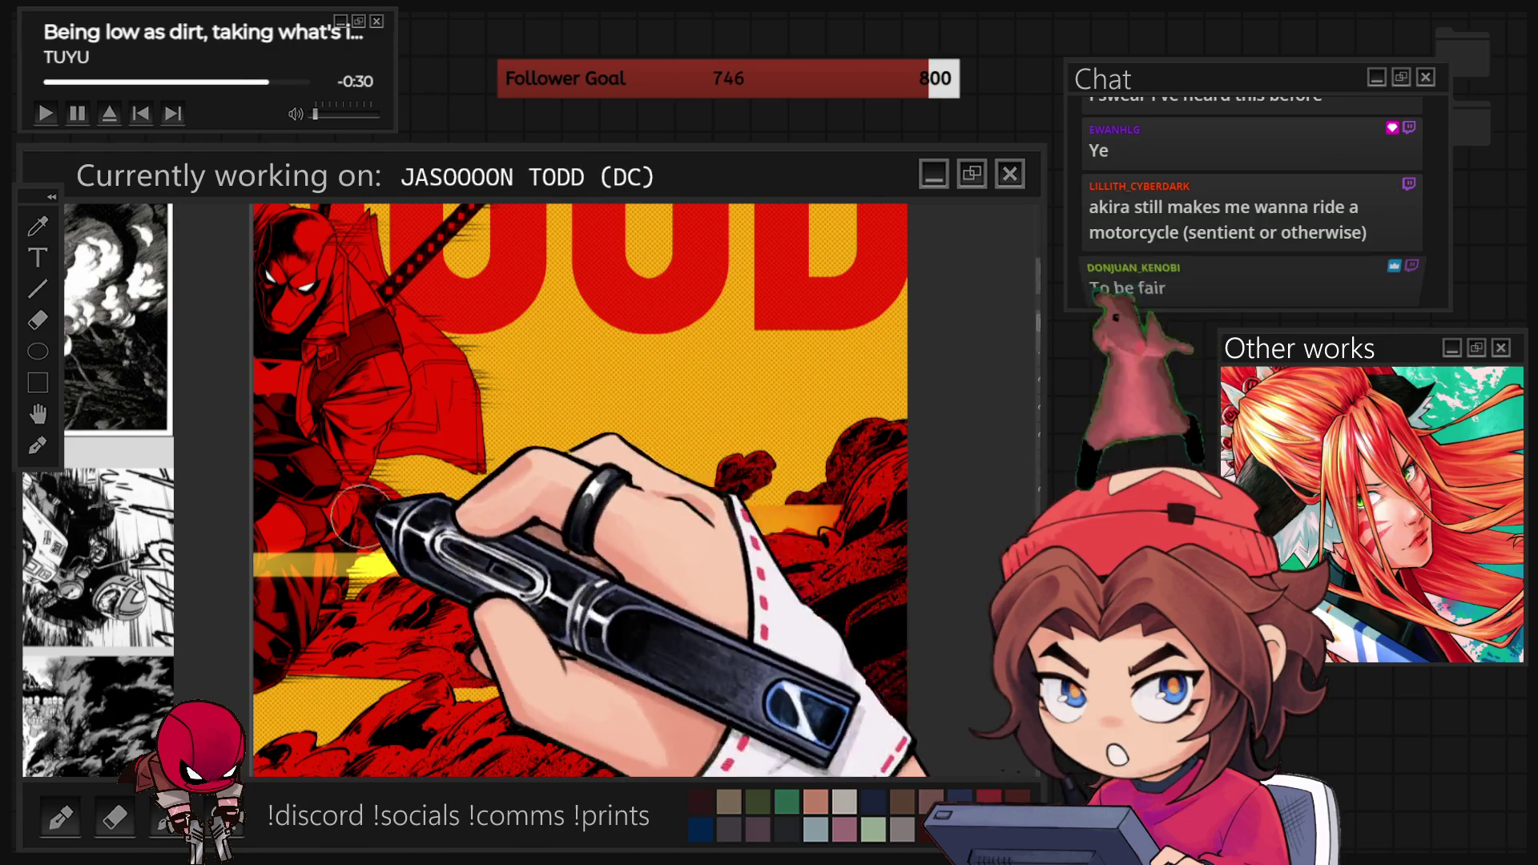
{"action": "key", "text": "ctrl+minus"}
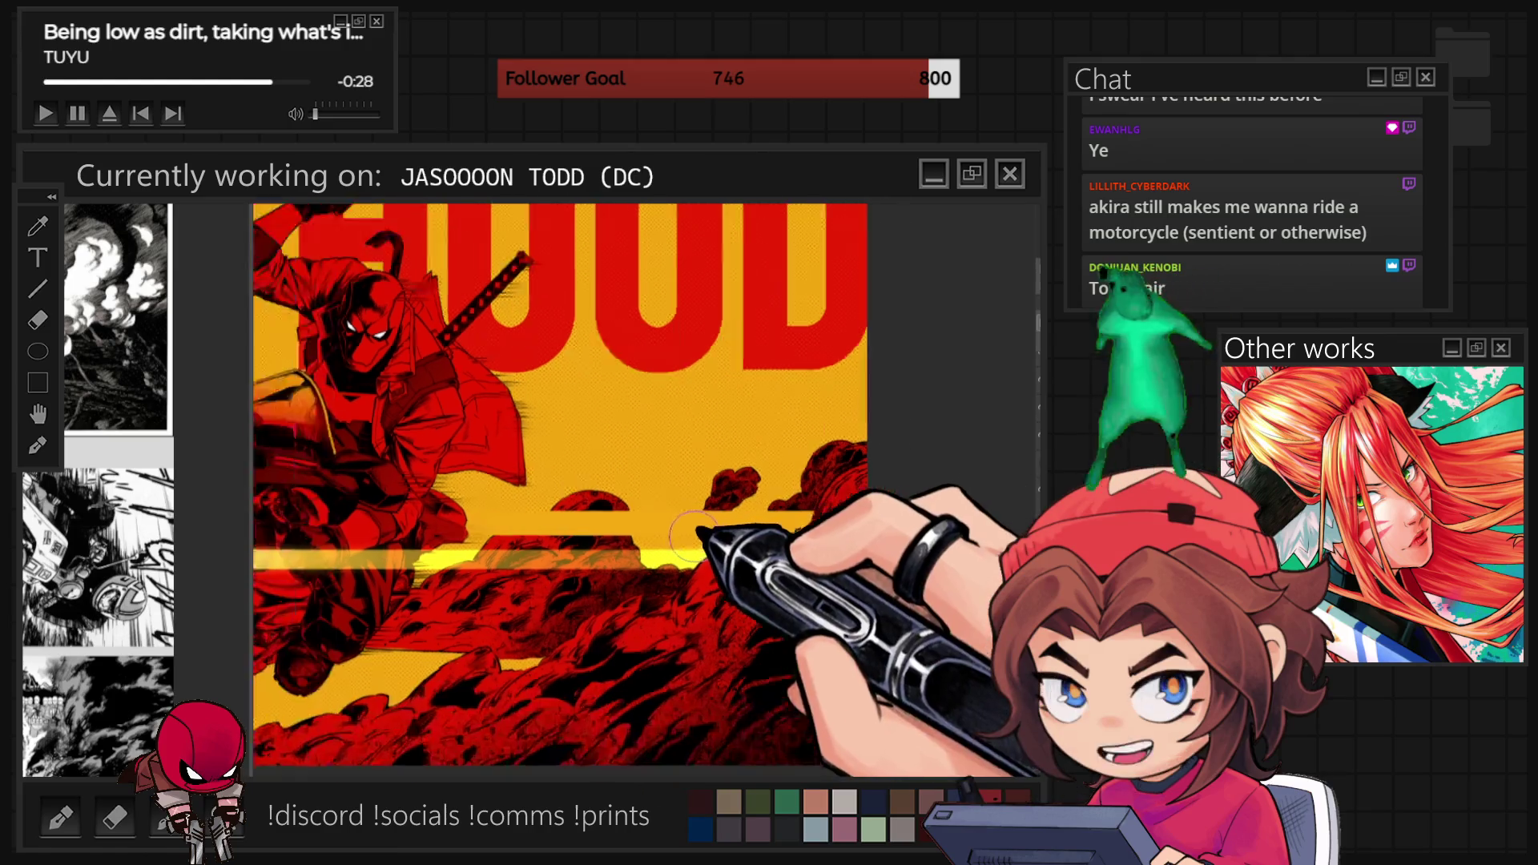
{"action": "key", "text": "ctrl+minus"}
{"action": "left_click_drag", "start_coordinate": [529, 527], "coordinate": [689, 527]}
{"action": "key", "text": "ctrl+plus"}
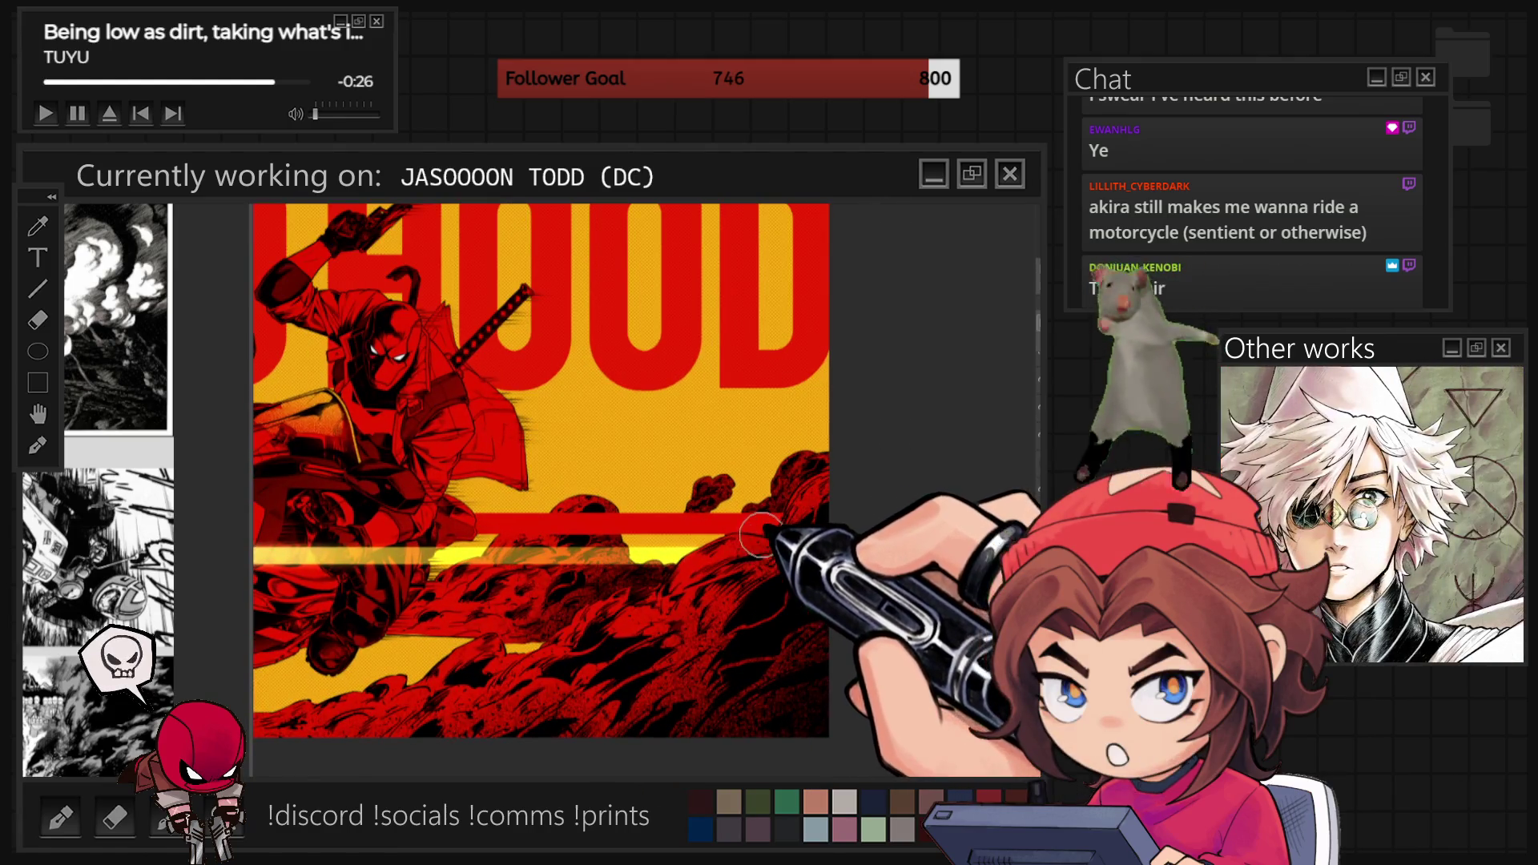
{"action": "key", "text": "ctrl+plus"}
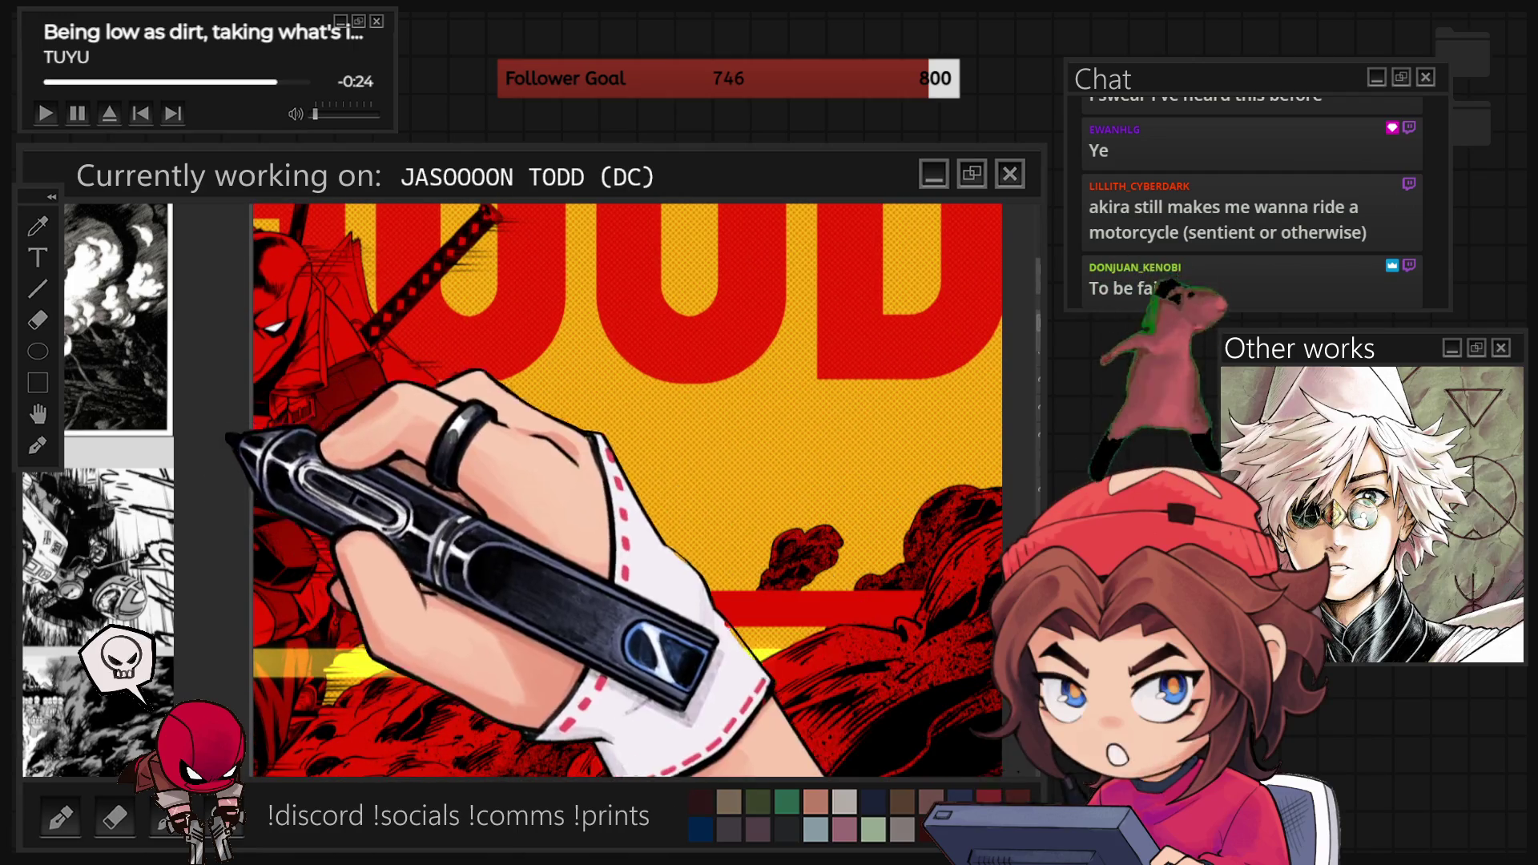
{"action": "key", "text": "ctrl+plus"}
{"action": "key", "text": "ctrl+plus"}
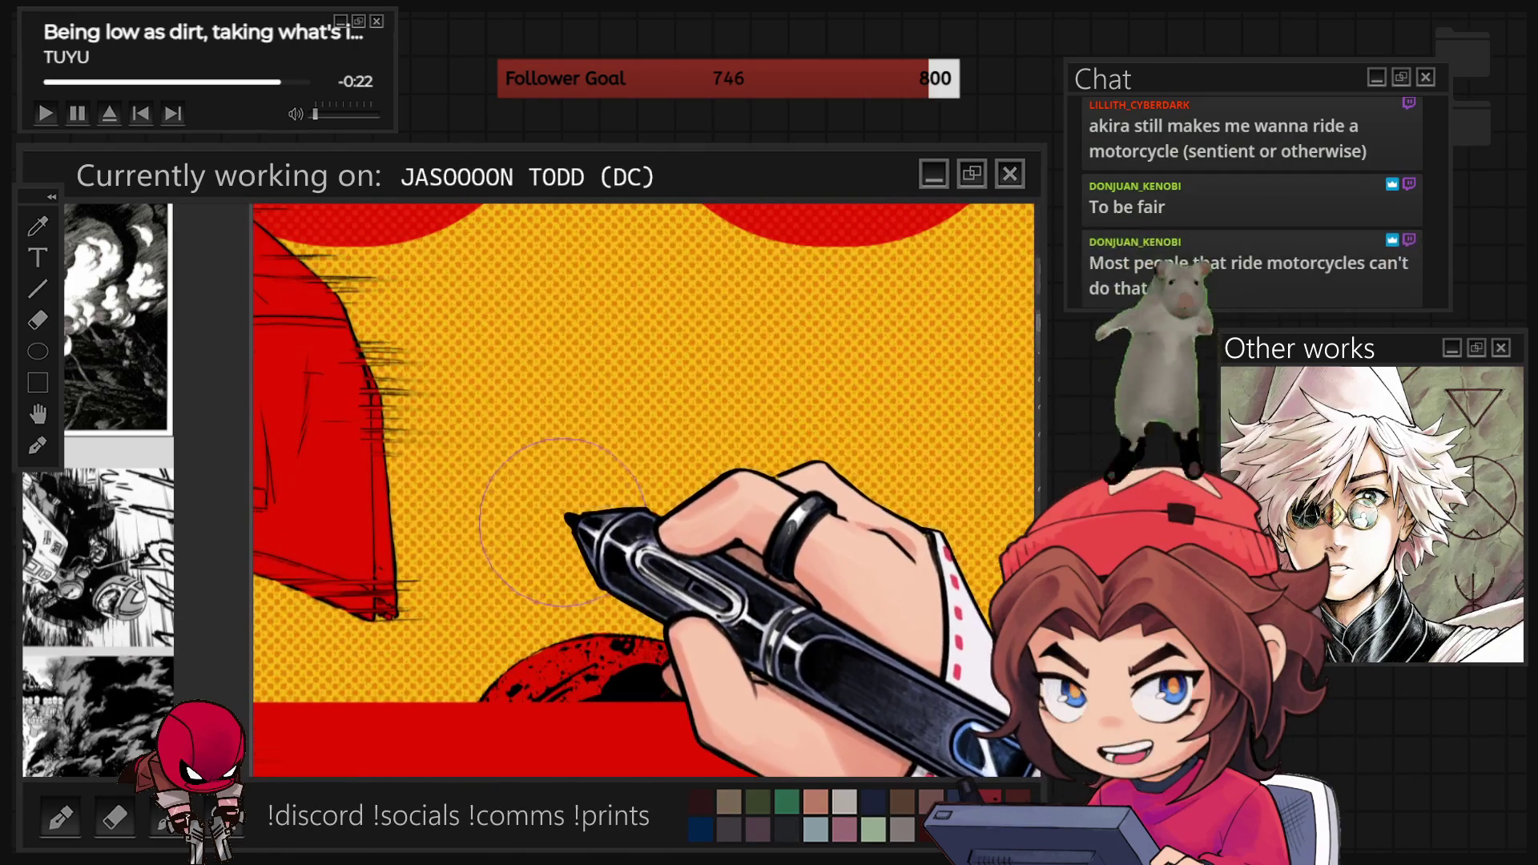
{"action": "key", "text": "ctrl+minus"}
{"action": "key", "text": "ctrl+minus"}
{"action": "key", "text": "ctrl+minus"}
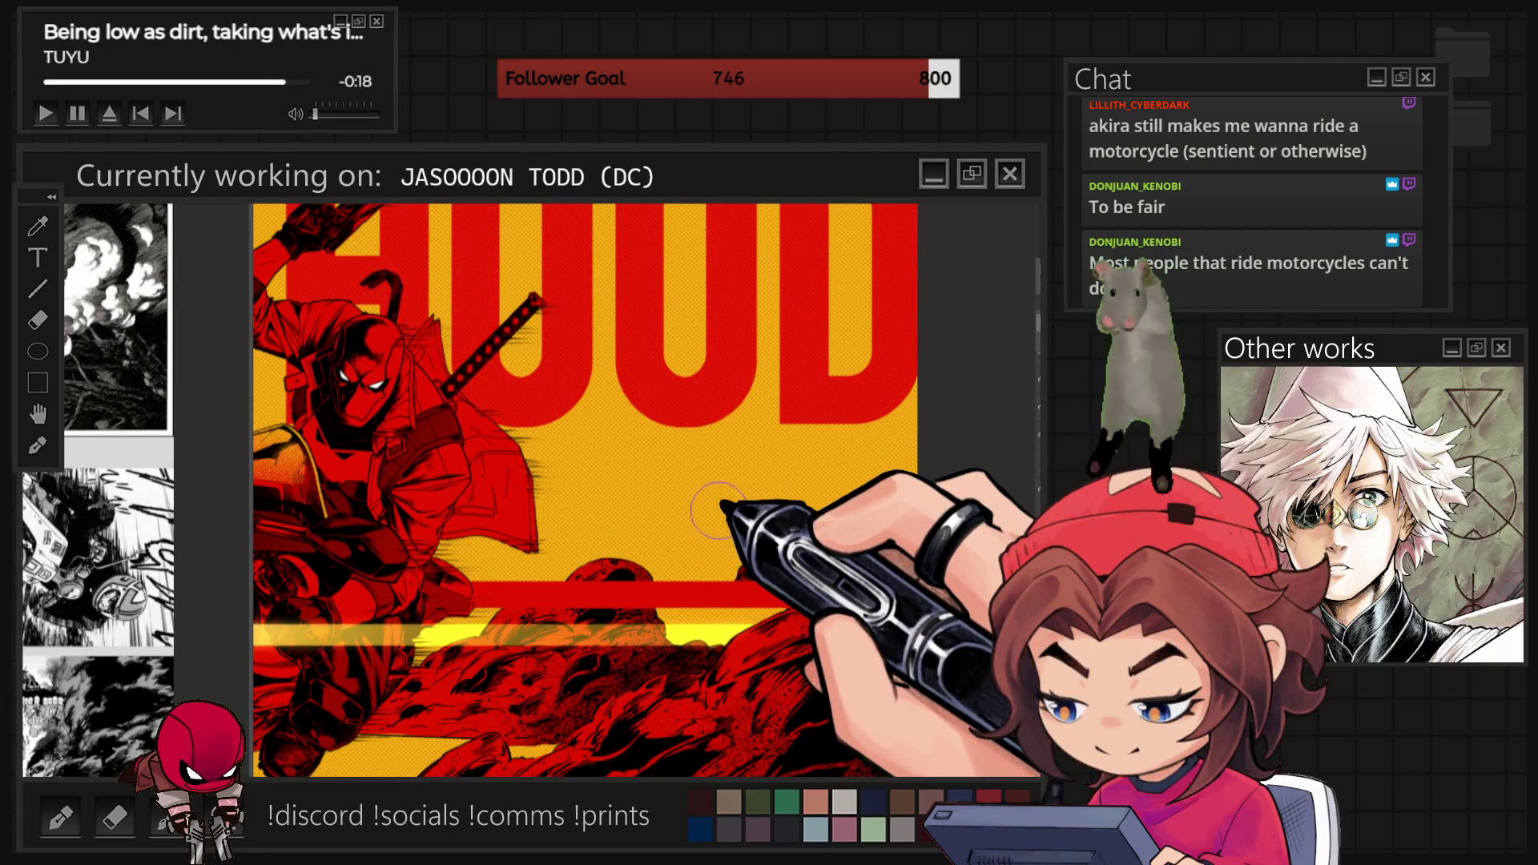
{"action": "key", "text": "ctrl+minus"}
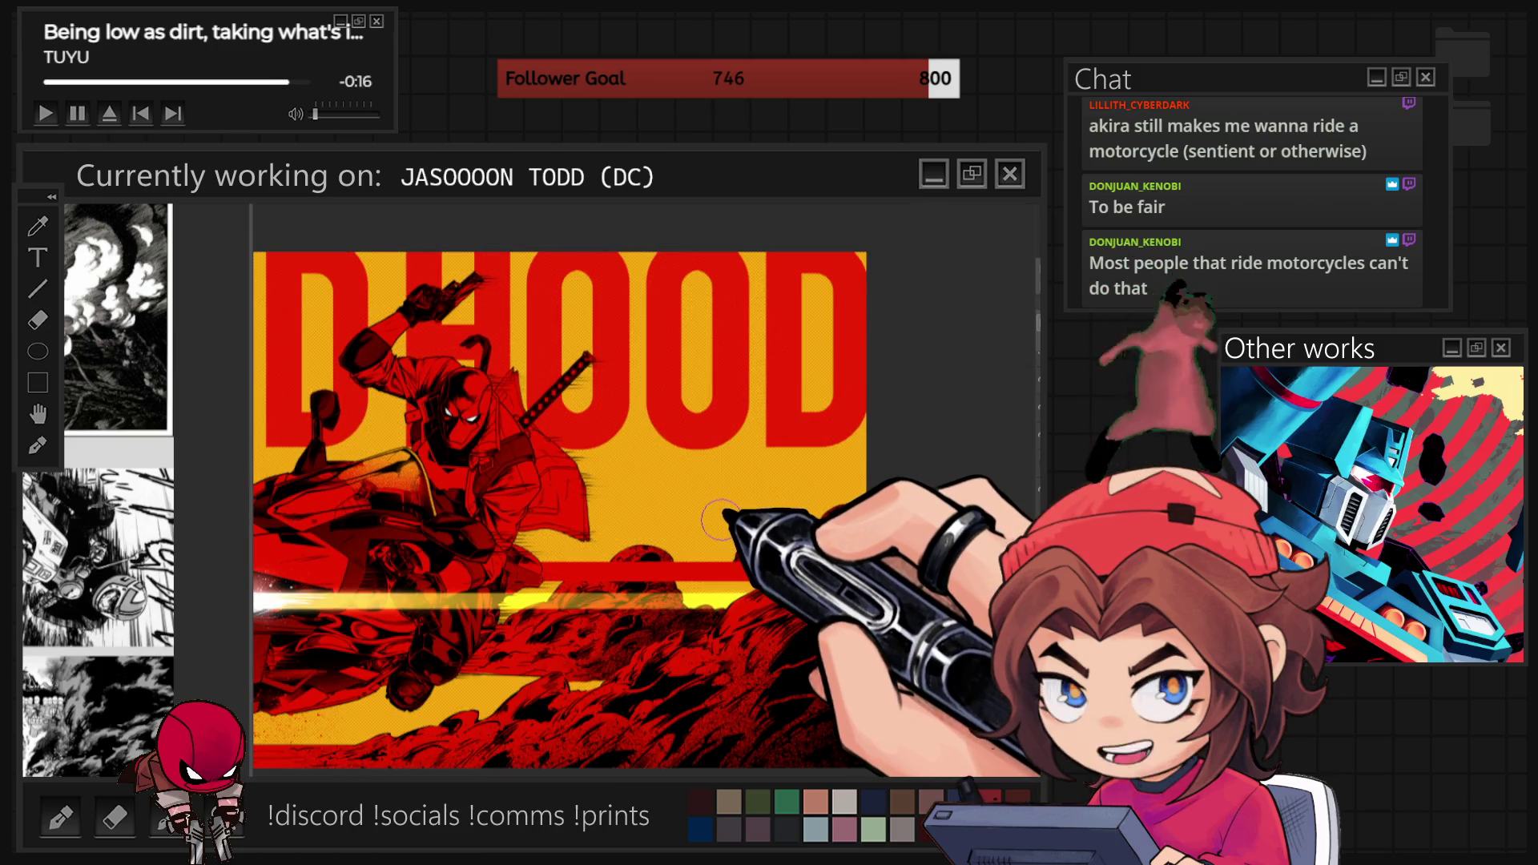